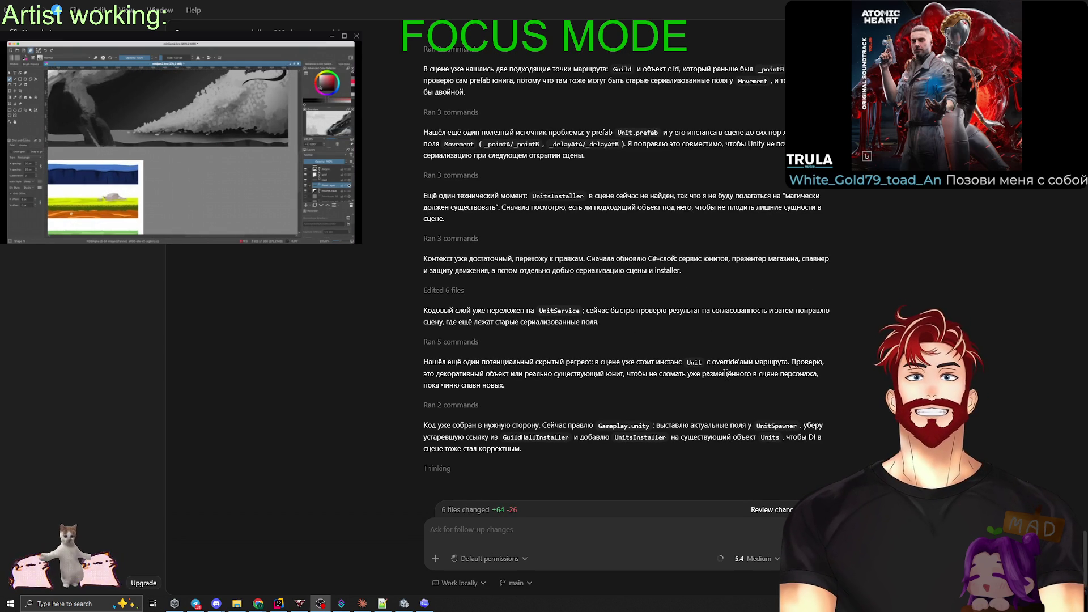
# Let Codex finish and review its summary of 9 changed files (+92 −39), including UnitService.cs.
pyautogui.click(873, 378)
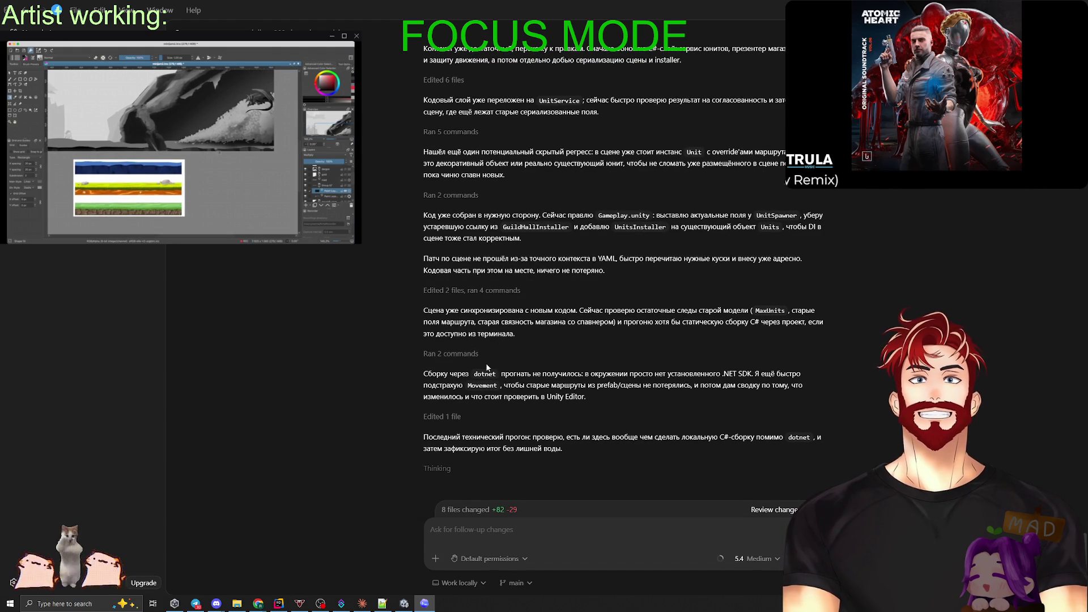
pyautogui.scroll(15, 487, 367)
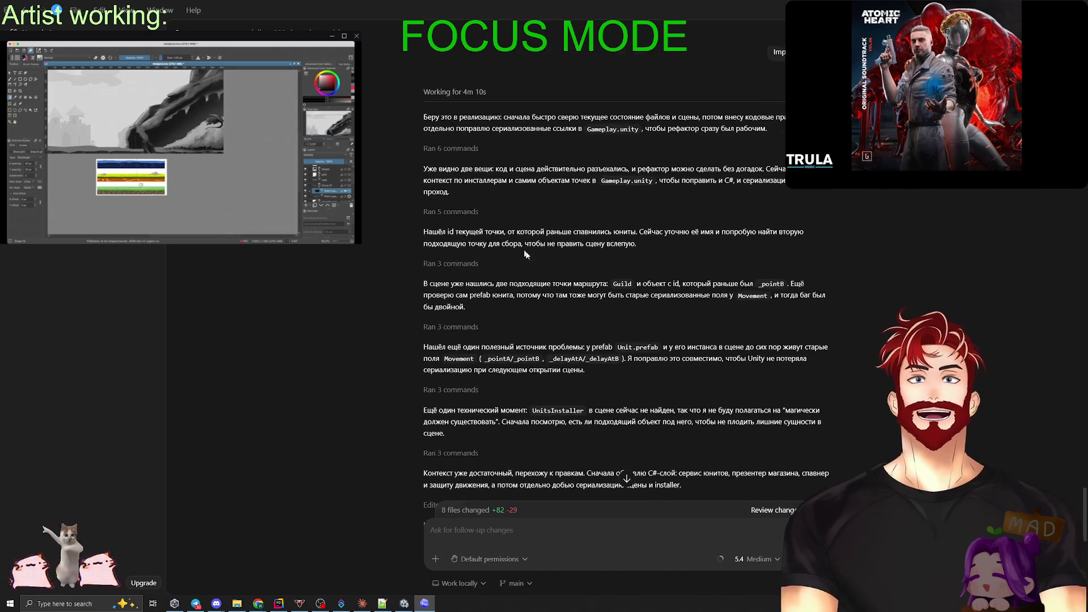
pyautogui.scroll(-3, 509, 272)
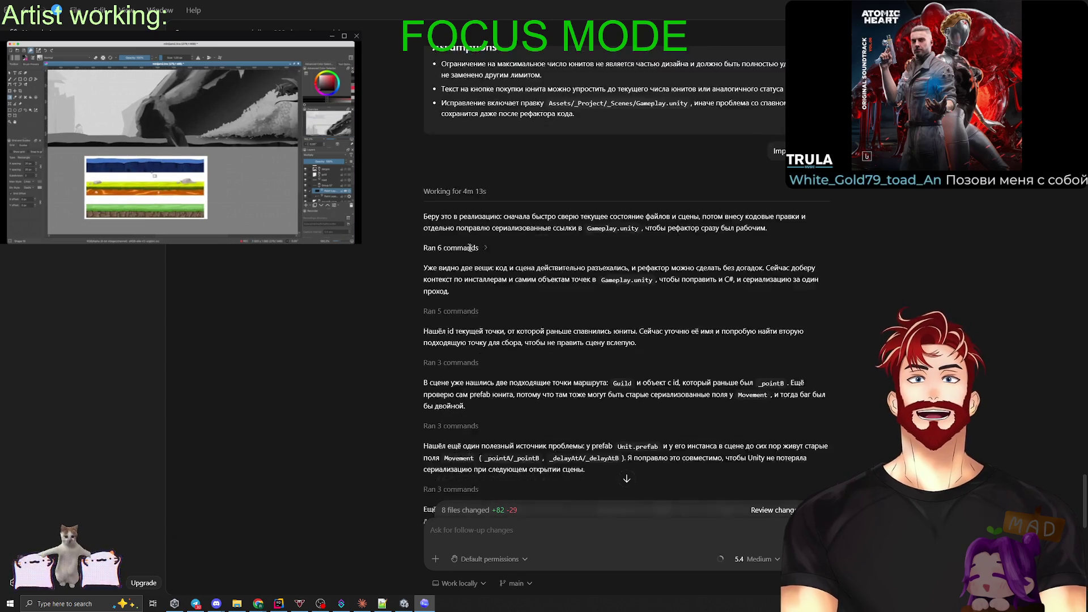
pyautogui.scroll(-2, 509, 272)
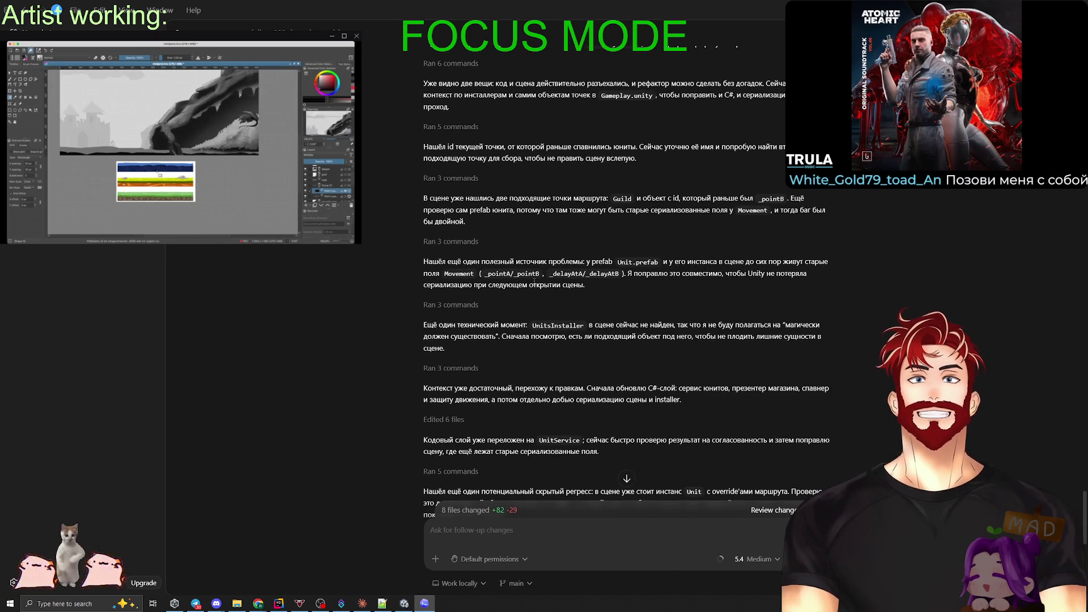
pyautogui.scroll(3, 516, 299)
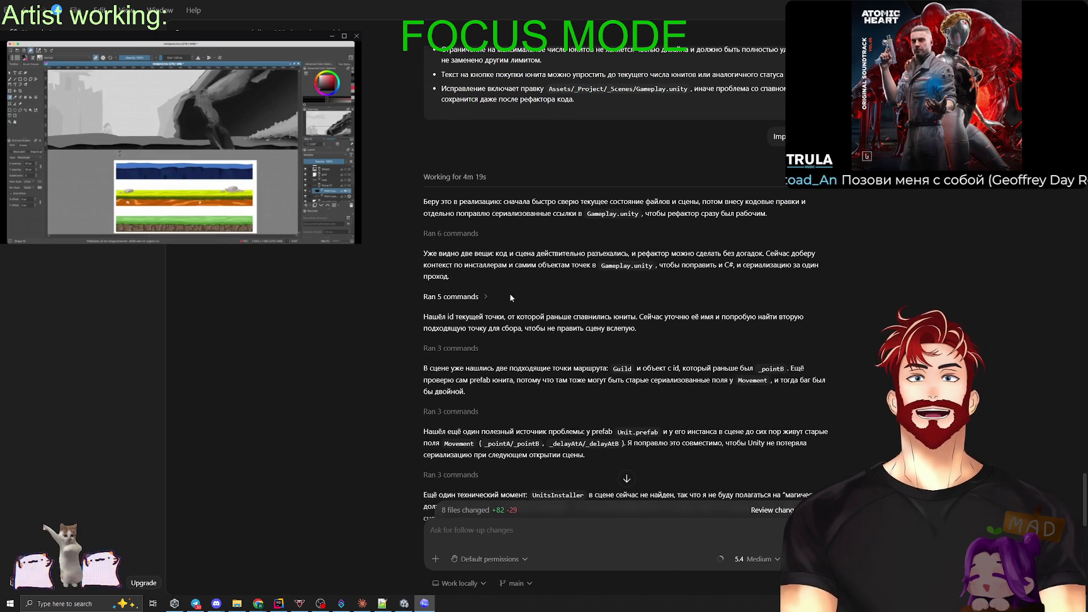
pyautogui.scroll(-5, 511, 294)
pyautogui.scroll(-6, 513, 297)
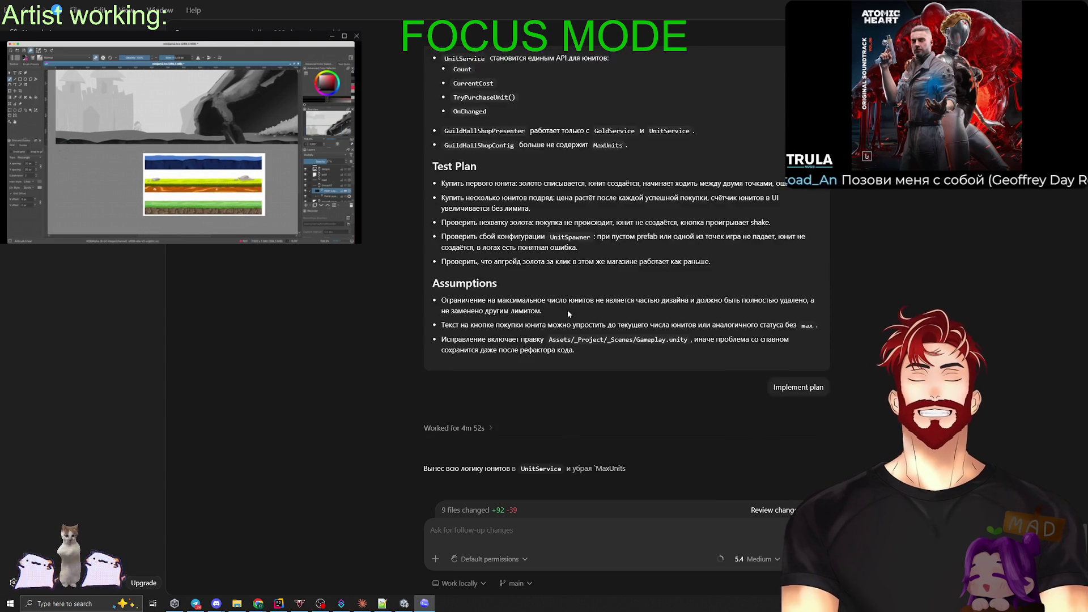
pyautogui.moveTo(720, 559)
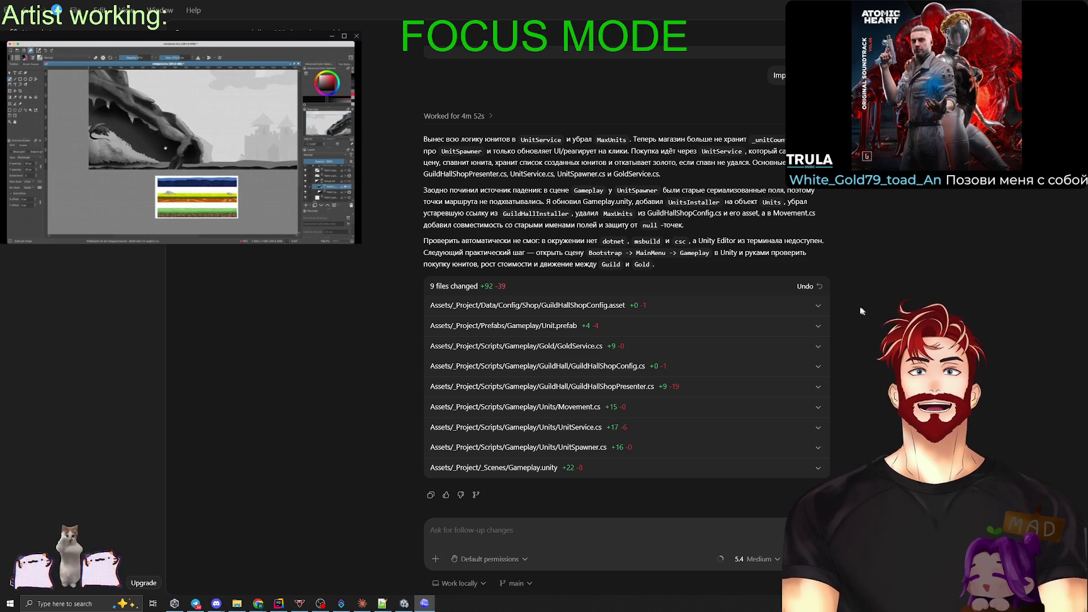
# Open Rider's commit diff and step through the changed files to GoldService.cs's new Refund method.
pyautogui.click(278, 602)
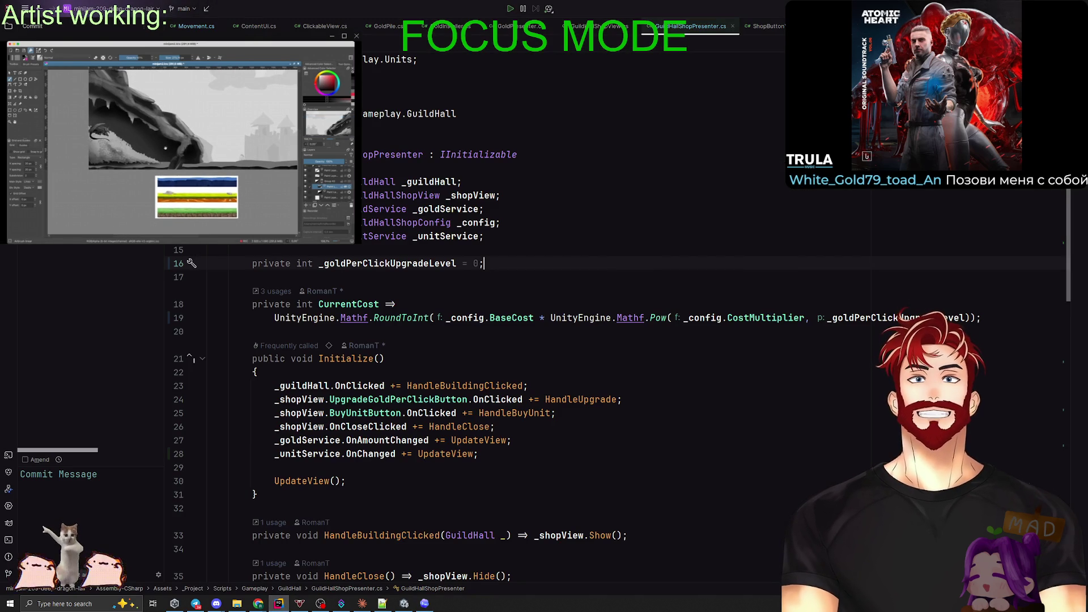
pyautogui.hotkey('ctrl', 'k')
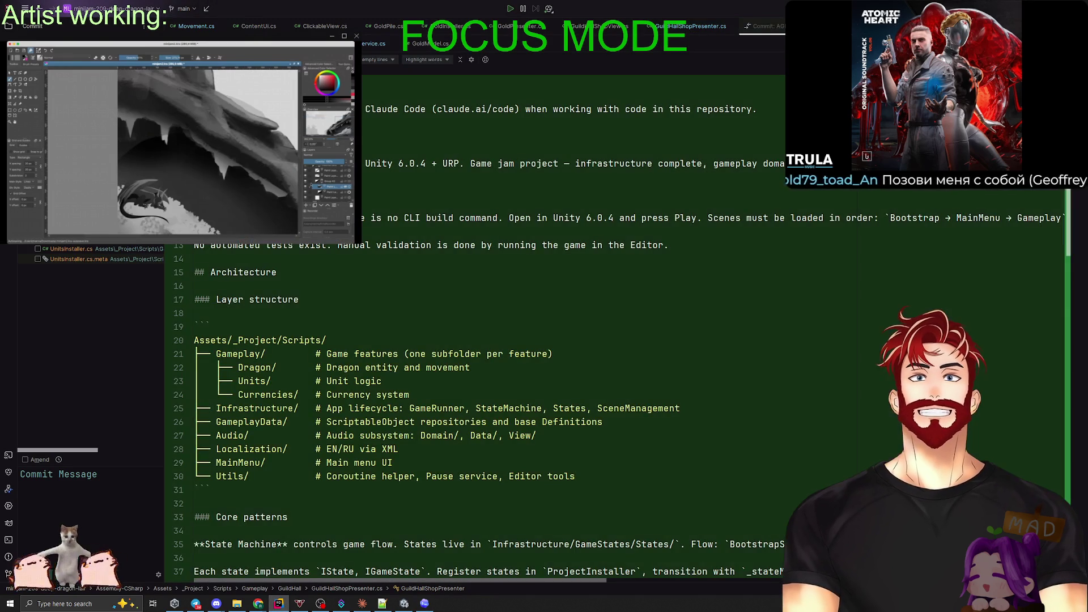
pyautogui.rightClick(45, 241)
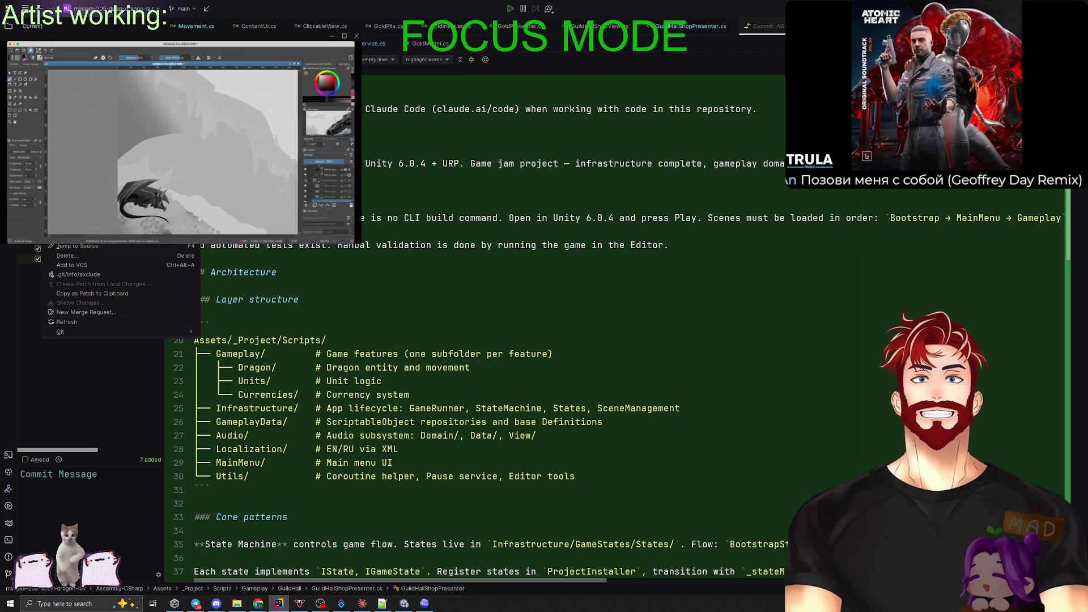
pyautogui.press('Escape')
pyautogui.press('Down')
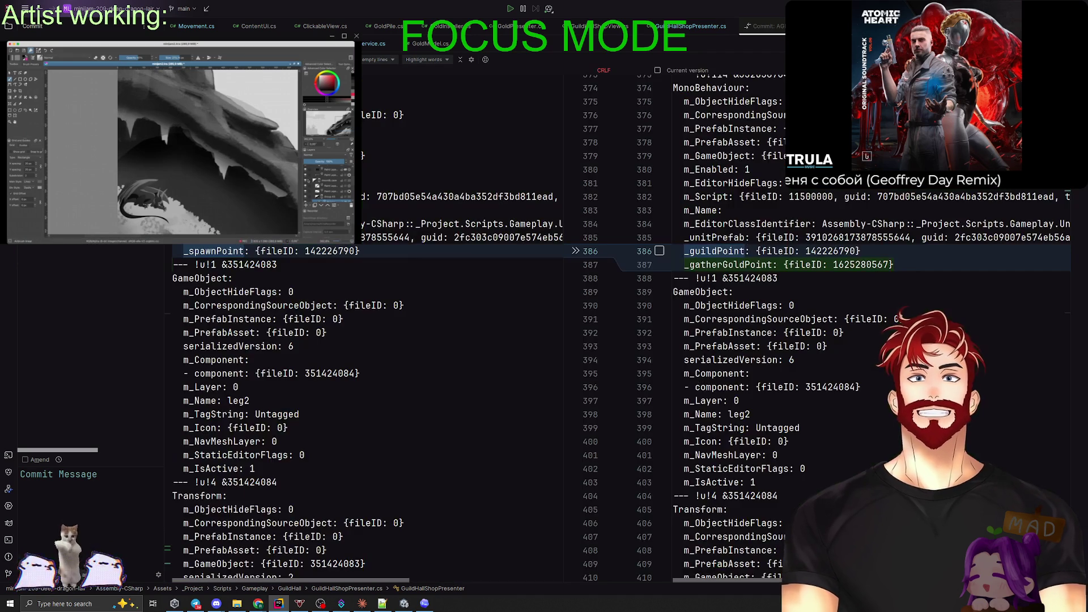
pyautogui.press('Down')
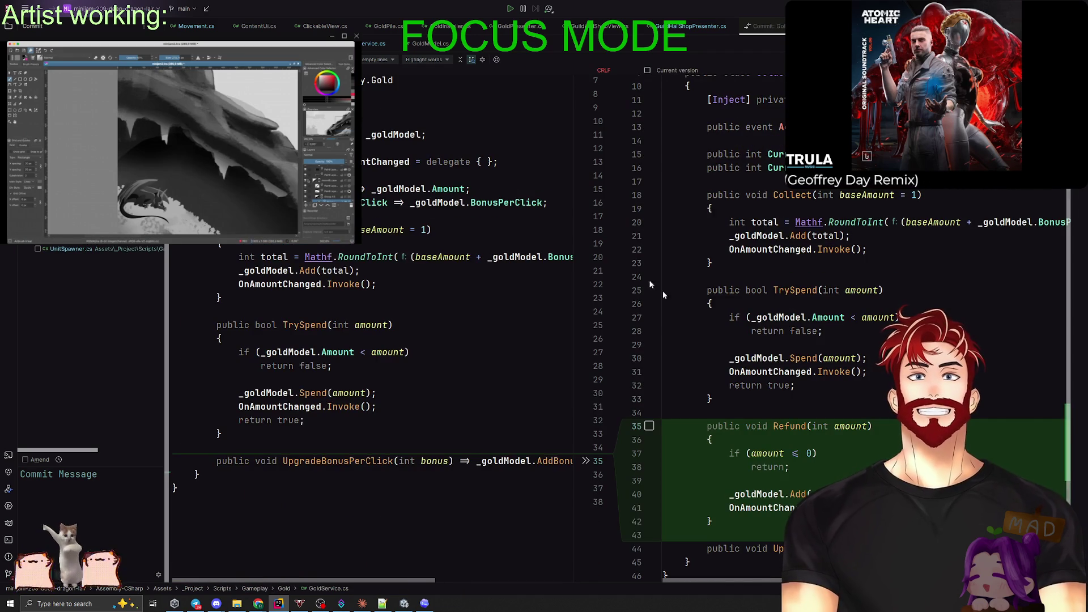
pyautogui.scroll(-2, 736, 340)
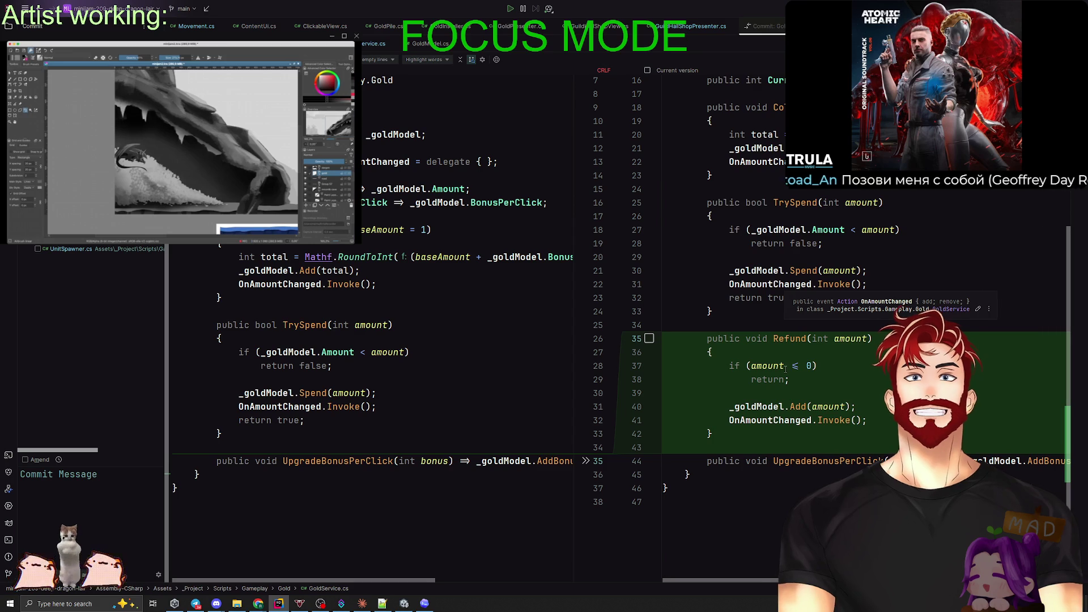
# Open GoldService.cs, follow Refund's usage into UnitService, and inspect TryPurchaseUnit's CanPurchaseUnit check.
pyautogui.click(375, 43)
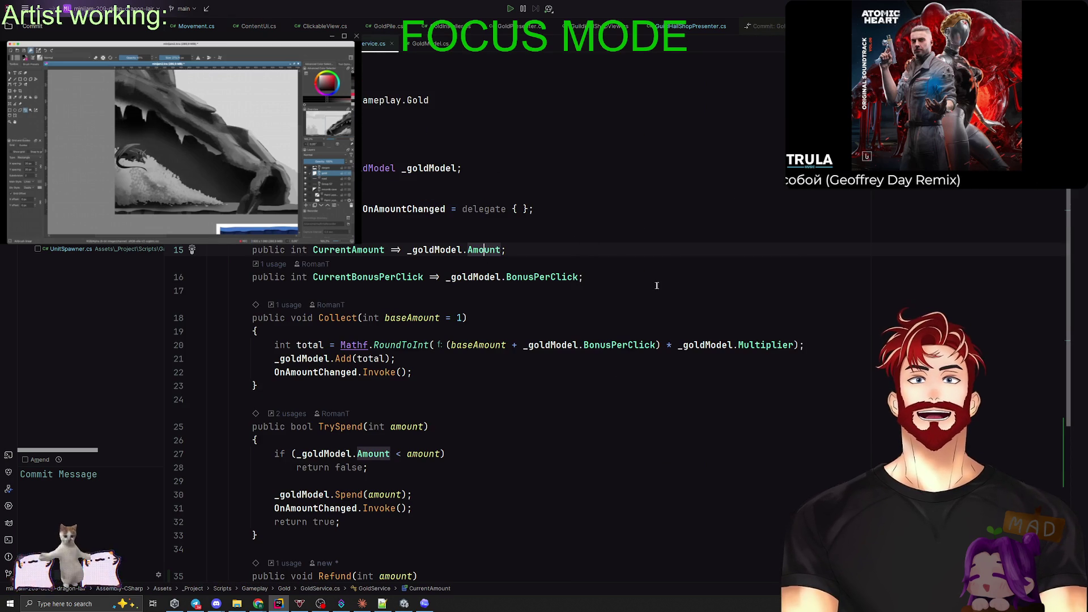
pyautogui.scroll(-5, 644, 288)
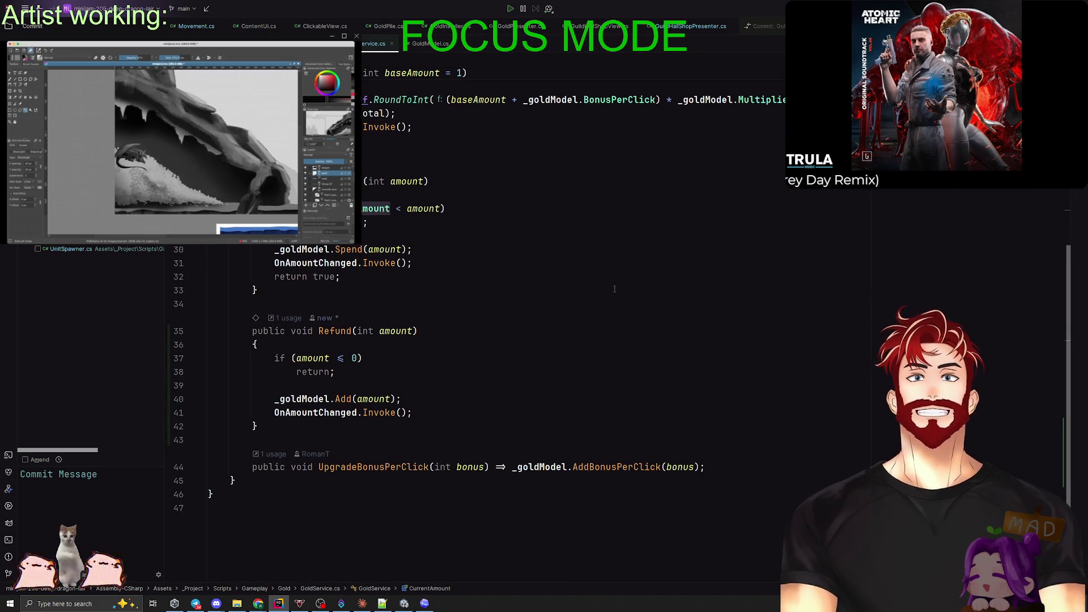
pyautogui.click(289, 317)
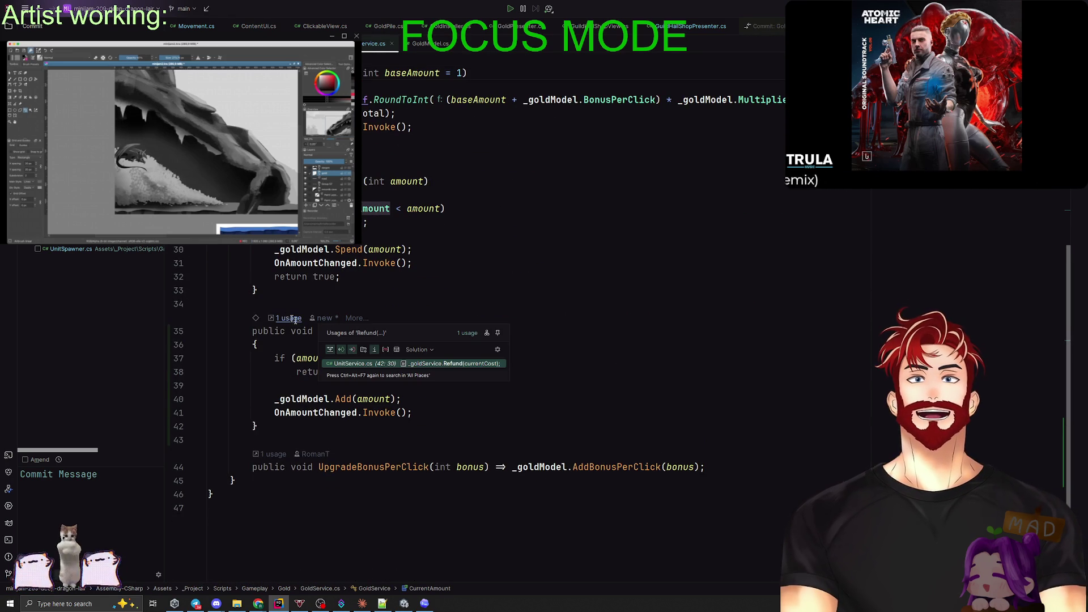
pyautogui.click(347, 366)
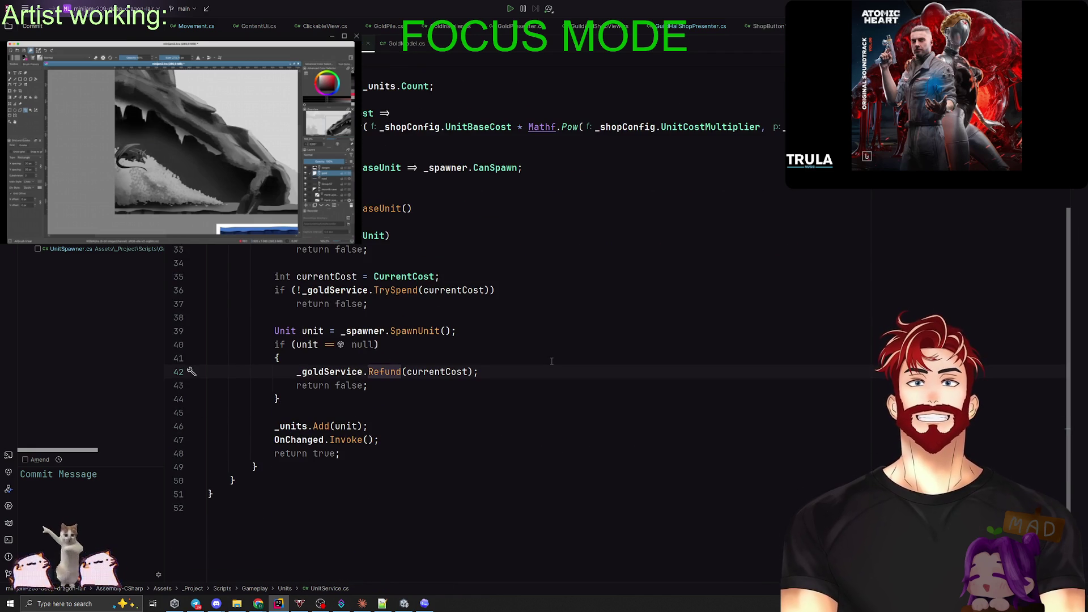
pyautogui.click(381, 214)
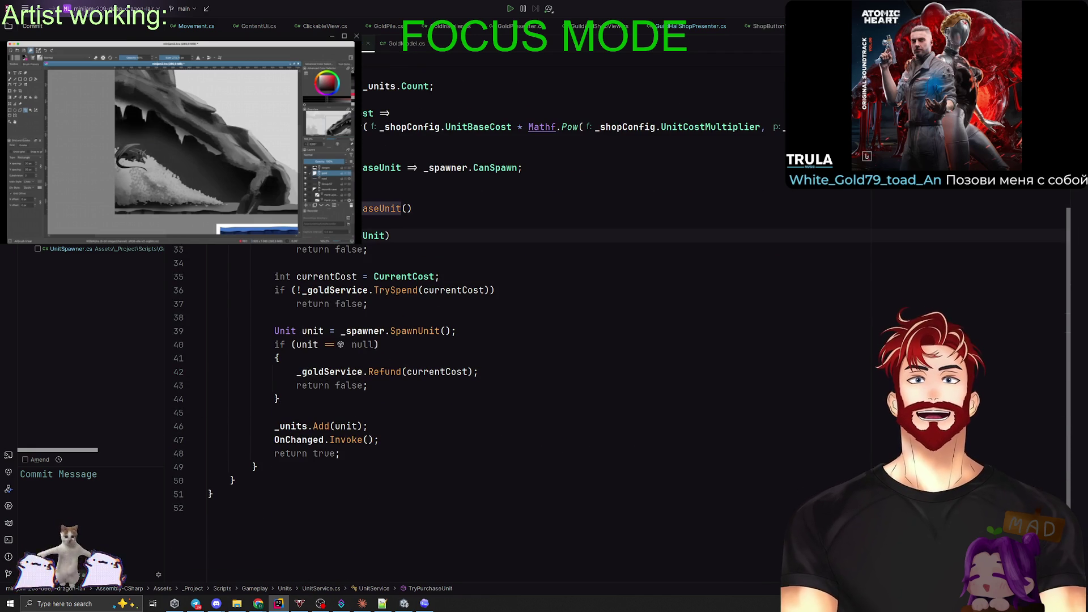
pyautogui.click(381, 167)
pyautogui.click(346, 249)
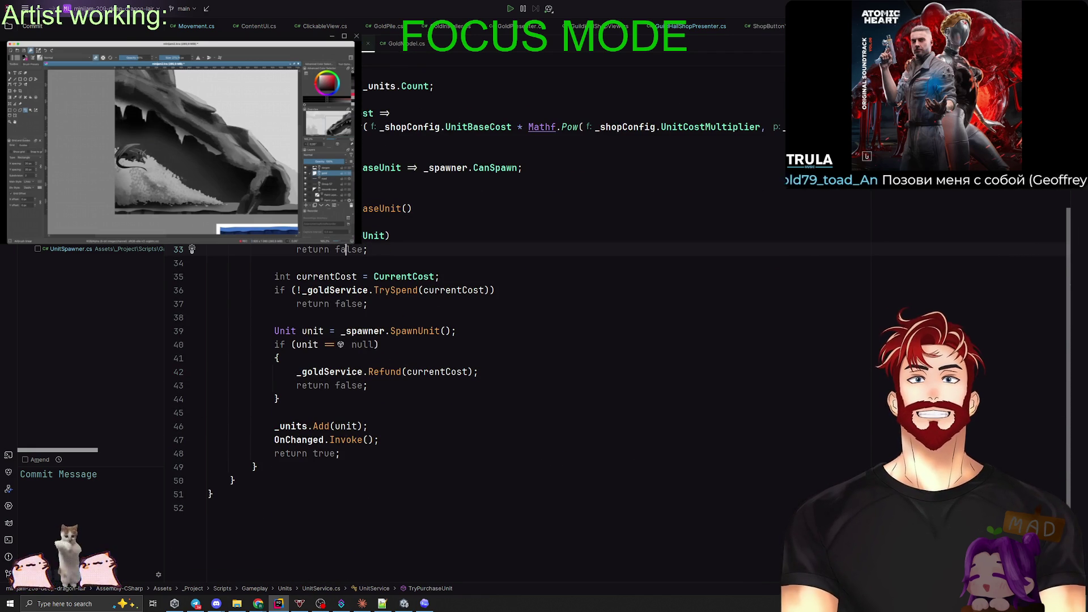
# Go to SpawnUnit's declaration, check the _guildPoint and _gatherGoldPoint usages, then return to the purchase code.
pyautogui.click(416, 330)
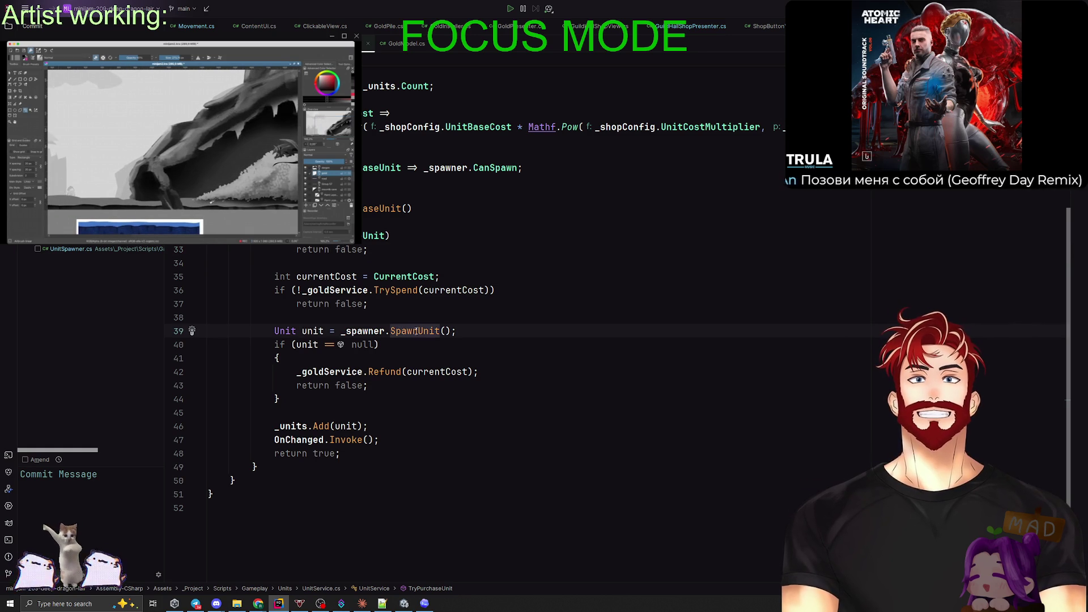
pyautogui.keyDown('ctrl'); pyautogui.click(420, 331); pyautogui.keyUp('ctrl')
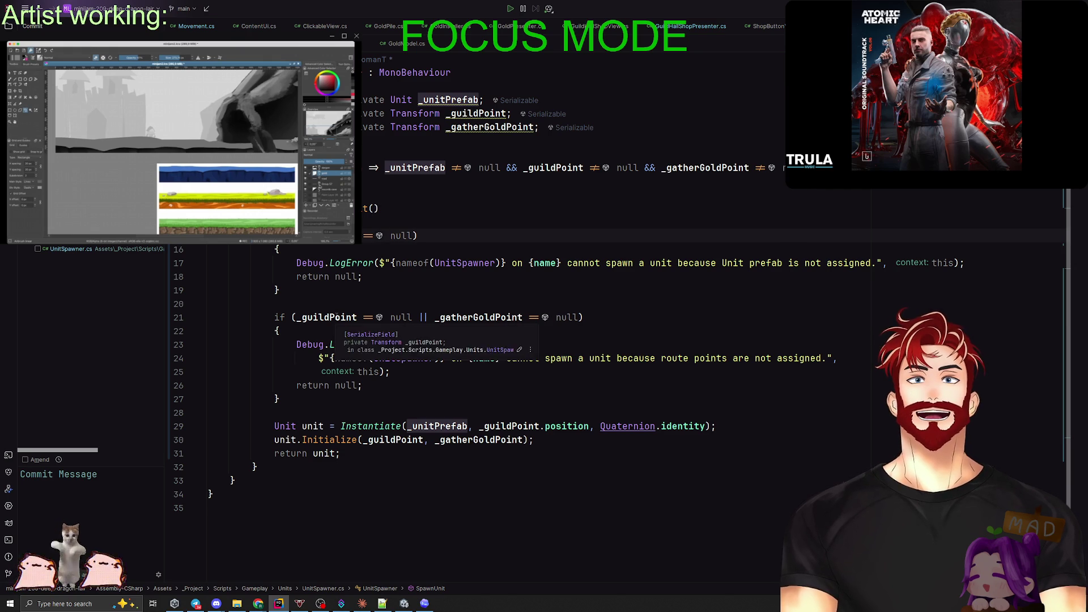
pyautogui.click(336, 317)
pyautogui.click(403, 317)
pyautogui.click(492, 317)
pyautogui.click(573, 317)
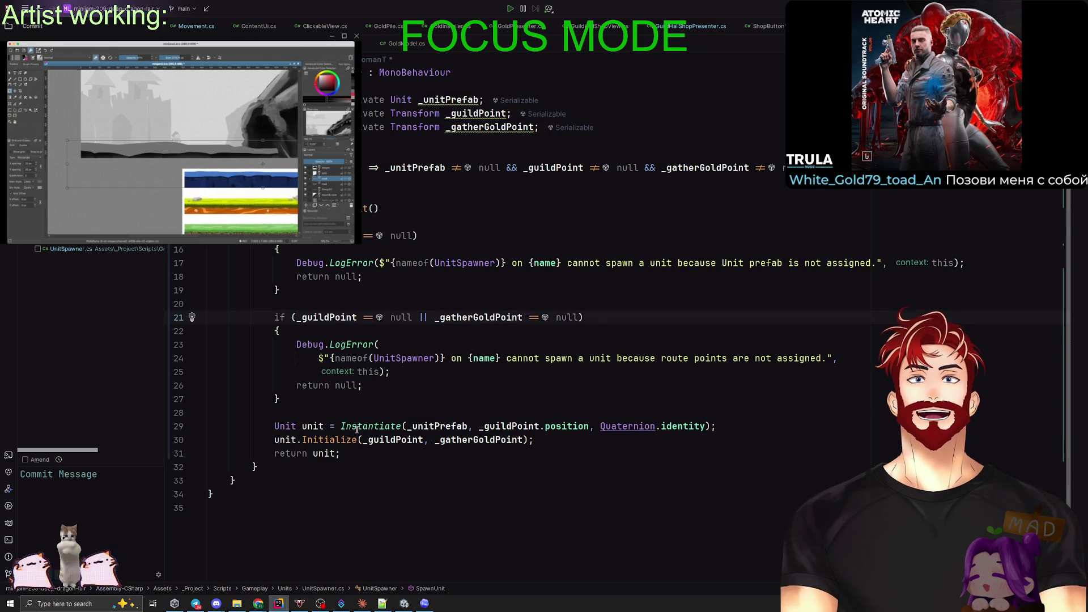
pyautogui.hotkey('alt', 'F7')
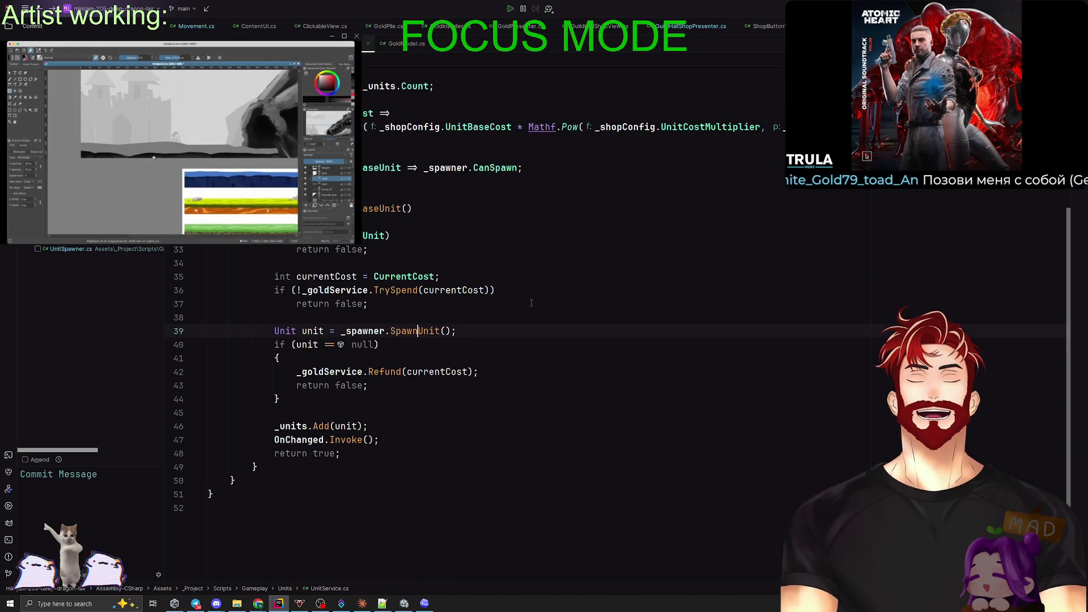
# Delete the null-check refund block after SpawnUnit in TryPurchaseUnit, keeping the spawn call.
pyautogui.moveTo(297, 399); pyautogui.dragTo(209, 330)
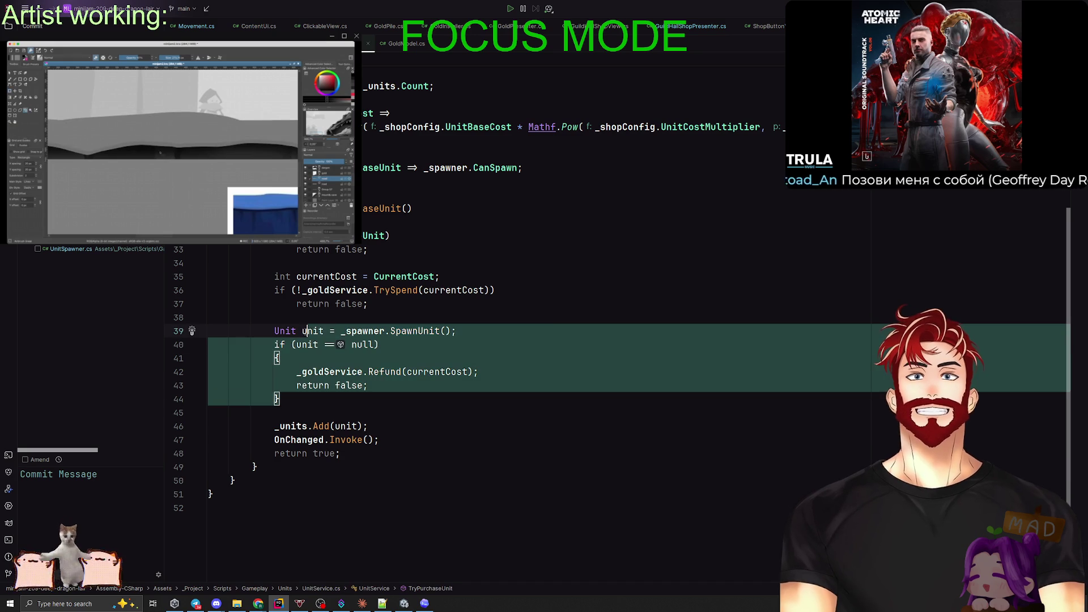
pyautogui.press('BackSpace')
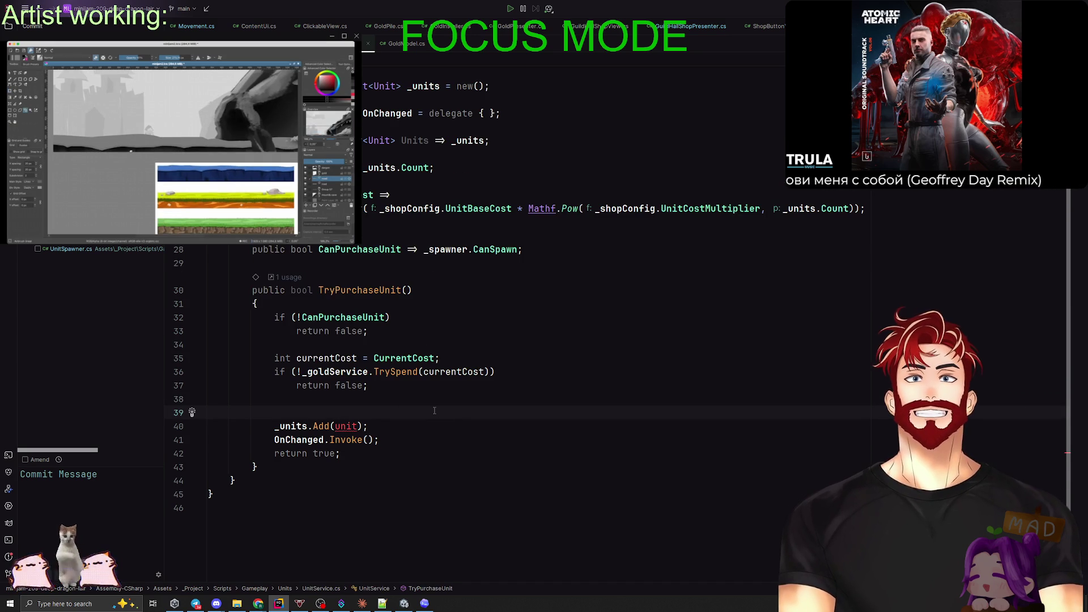
pyautogui.hotkey('ctrl', 'z')
pyautogui.click(373, 440)
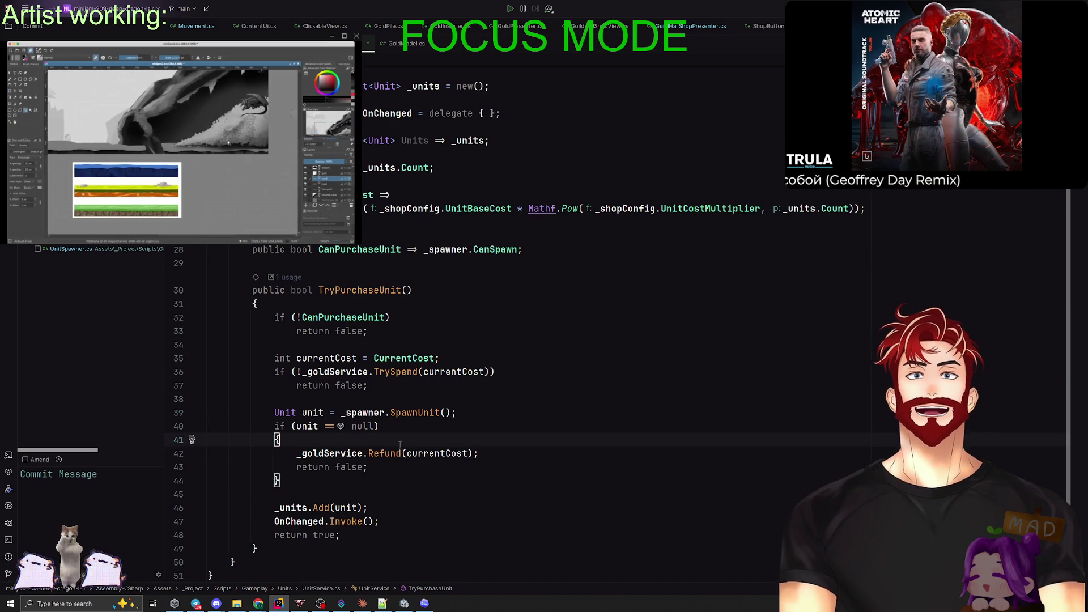
pyautogui.moveTo(280, 481); pyautogui.dragTo(208, 426)
pyautogui.press('BackSpace')
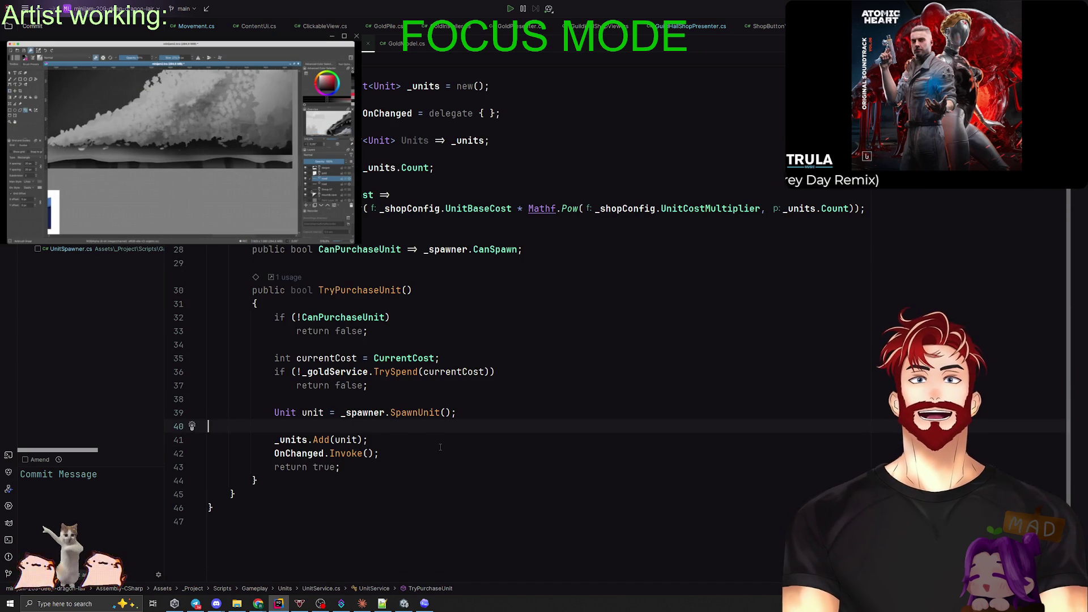
# Delete the Refund method from GoldService.cs so TrySpend is followed by UpgradeBonusPerClick.
pyautogui.hotkey('ctrl', 'e')
pyautogui.click(570, 177)
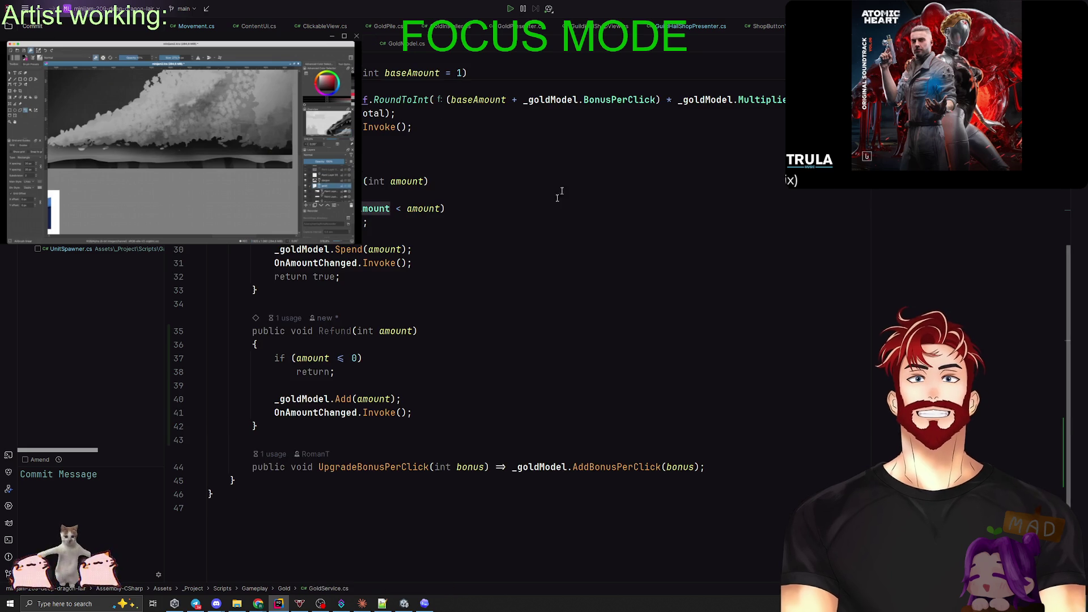
pyautogui.moveTo(276, 421)
pyautogui.mouseDown()
pyautogui.moveTo(300, 323)
pyautogui.moveTo(340, 304)
pyautogui.mouseUp()
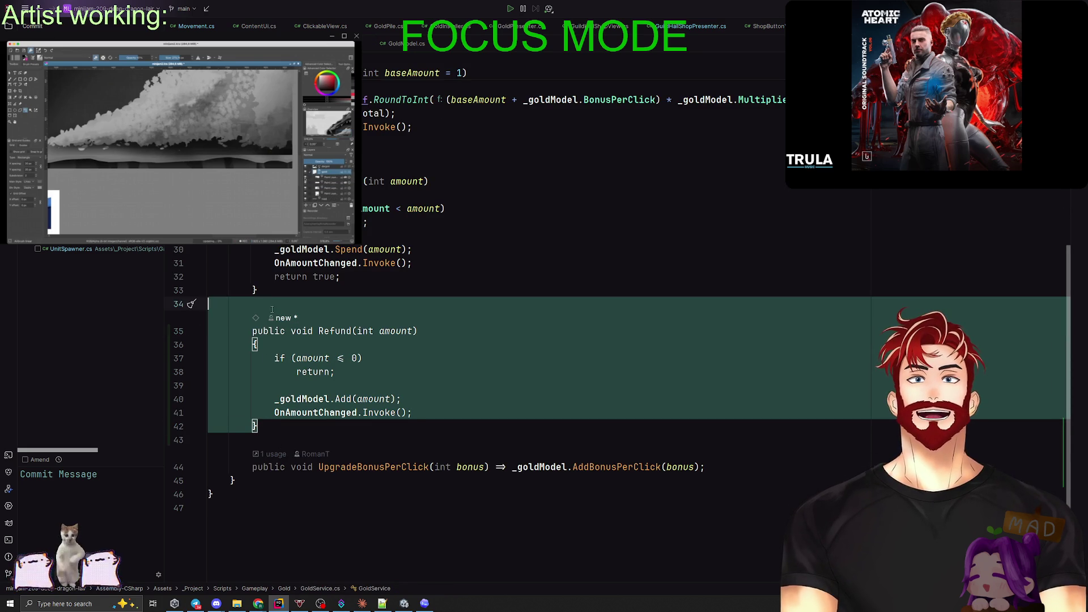
pyautogui.press('BackSpace')
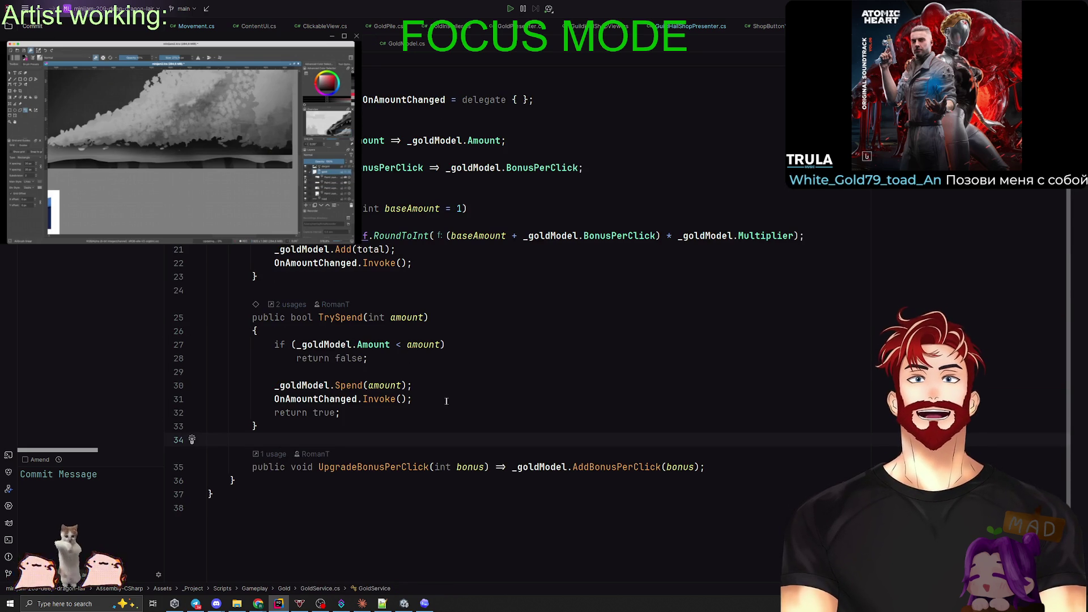
pyautogui.scroll(4, 446, 399)
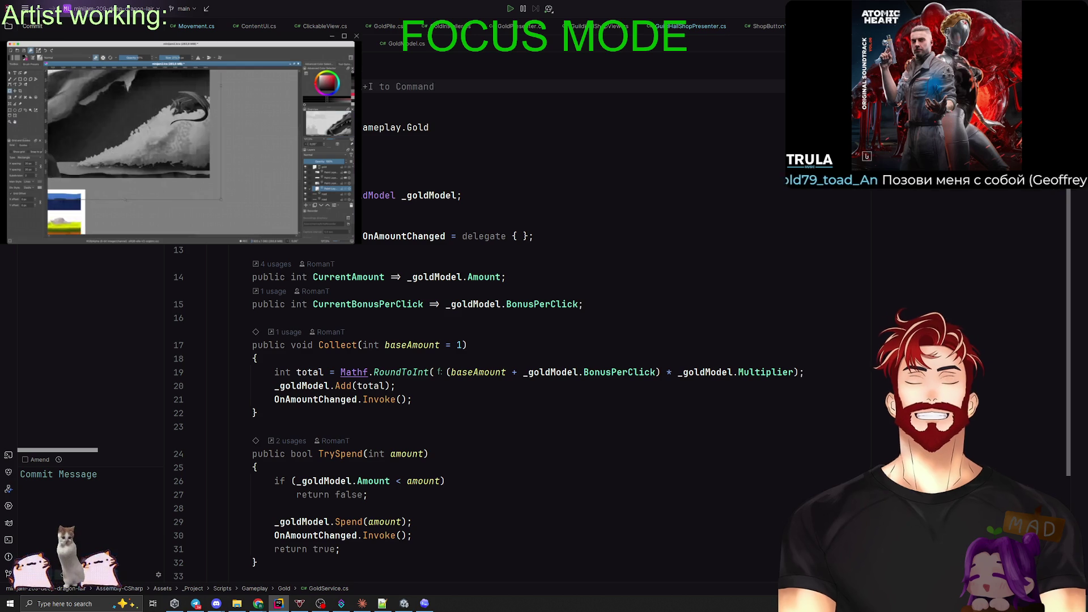
pyautogui.hotkey('ctrl', 'z')
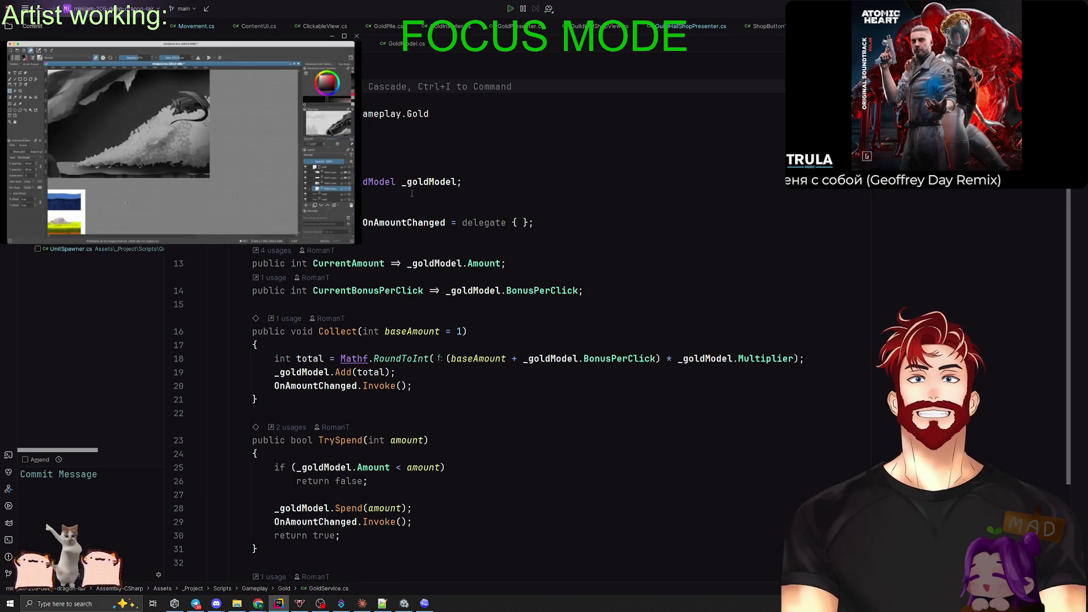
pyautogui.scroll(-1, 412, 193)
pyautogui.scroll(1, 402, 190)
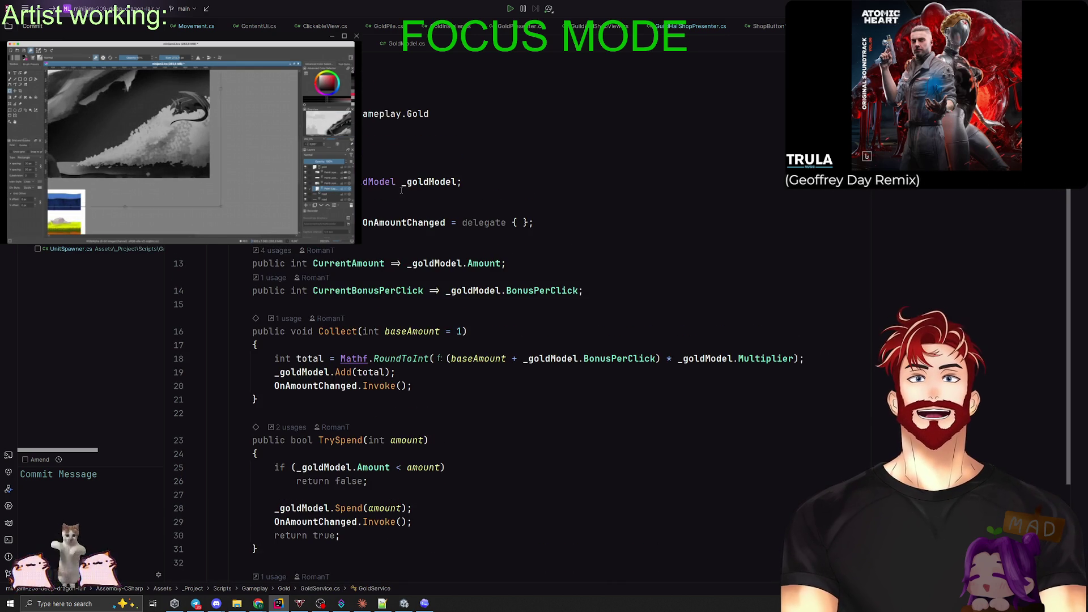
pyautogui.scroll(-3, 395, 166)
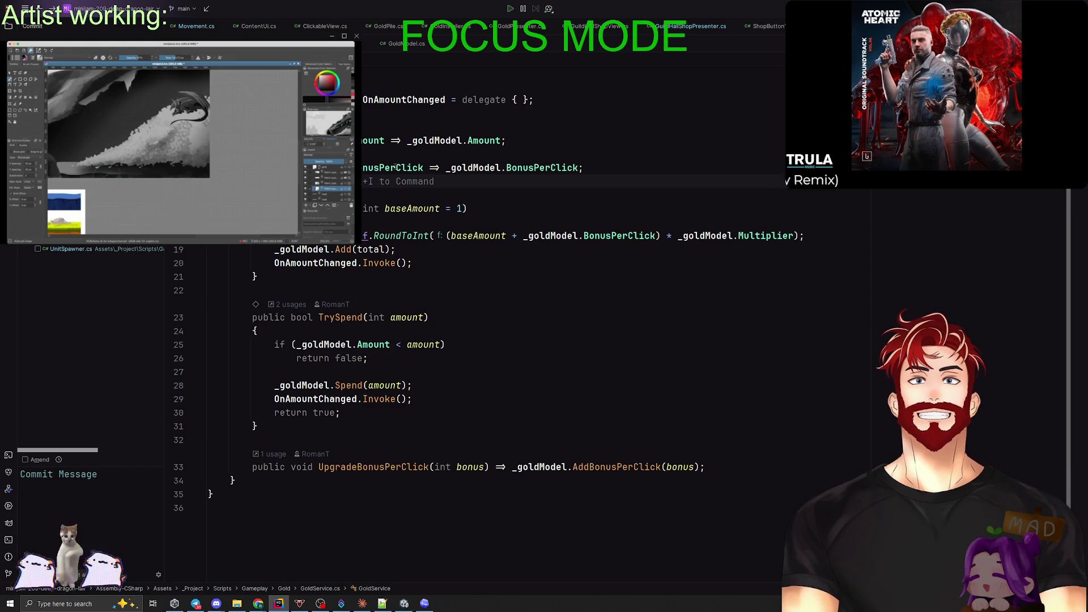
pyautogui.scroll(3, 408, 179)
pyautogui.hotkey('ctrl', 'Tab')
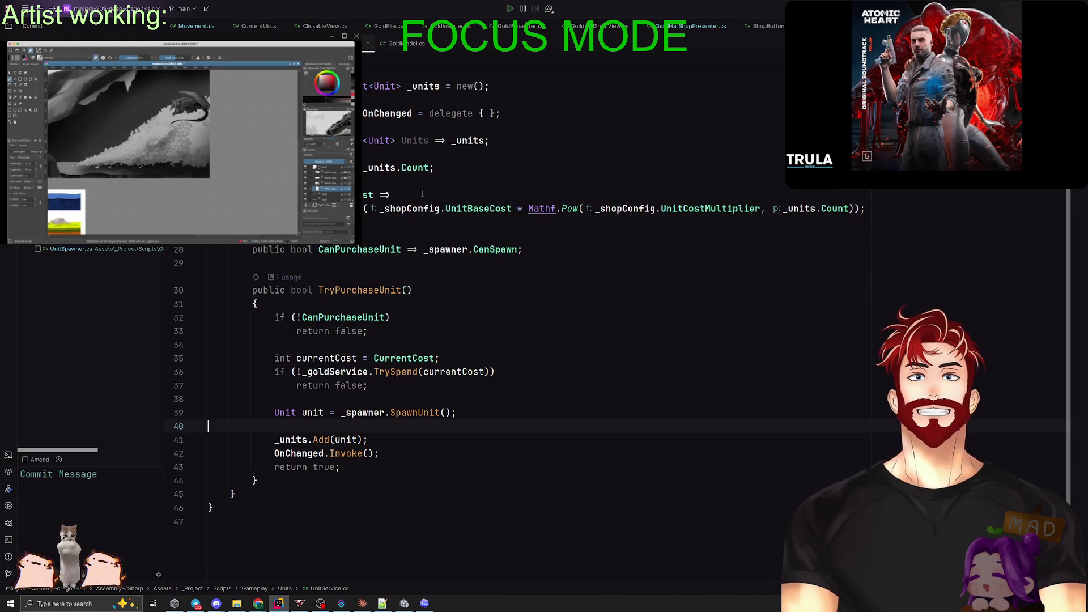
pyautogui.press('Up')
pyautogui.press('Up')
pyautogui.press('Up')
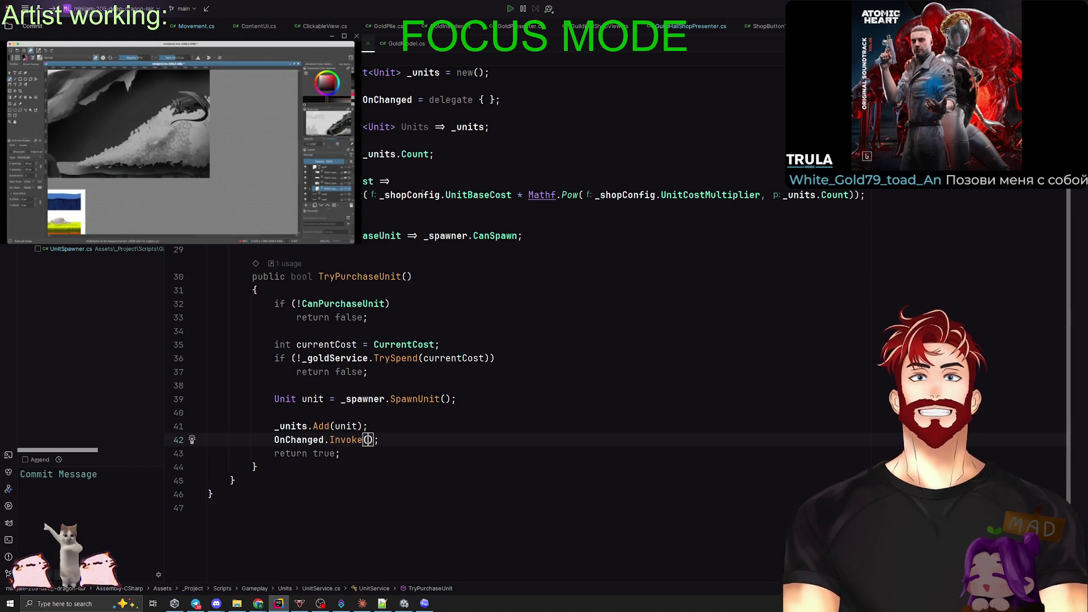
pyautogui.hotkey('ctrl', 'Tab')
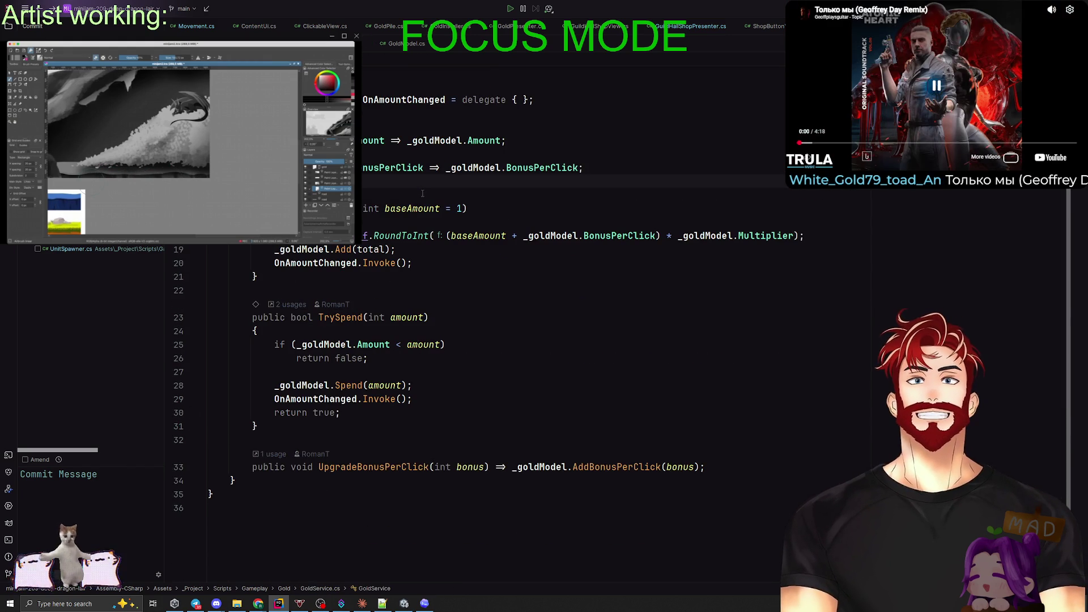
# In Unity, dismiss the warning dialog and select the GuildHallShopConfig asset, then return to Rider.
pyautogui.scroll(3, 422, 193)
pyautogui.hotkey('alt', 'Tab')
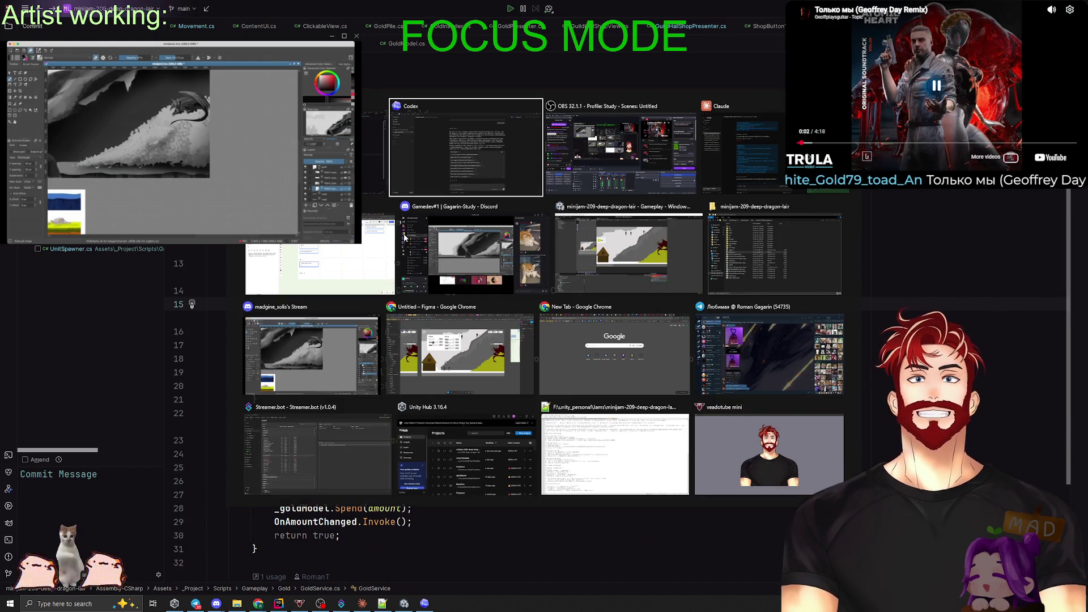
pyautogui.hotkey('alt', 'Tab')
pyautogui.scroll(-1, 580, 325)
pyautogui.hotkey('alt', 'Tab')
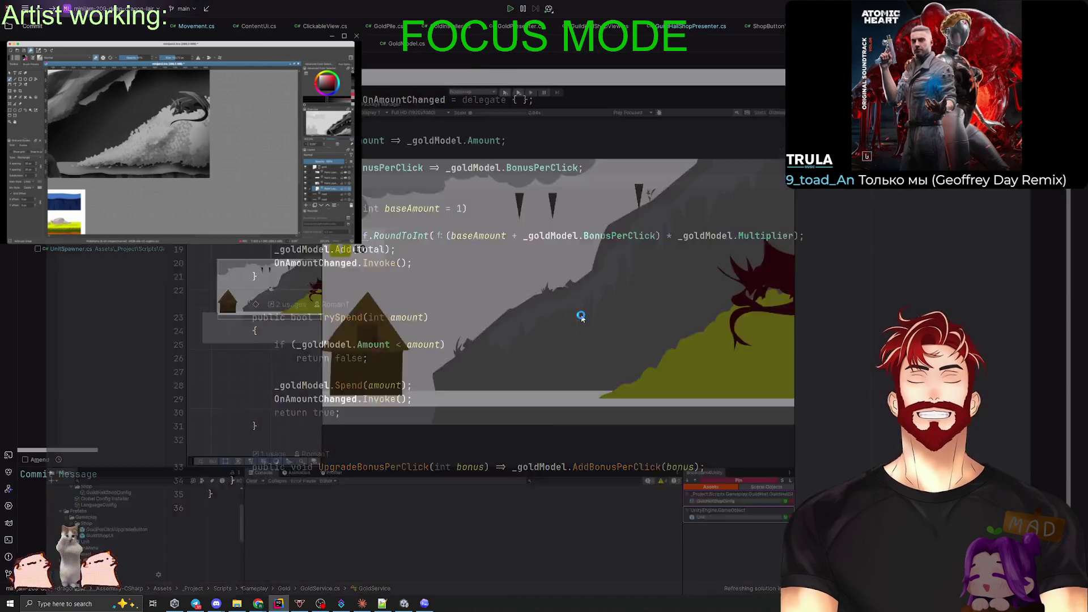
pyautogui.click(563, 313)
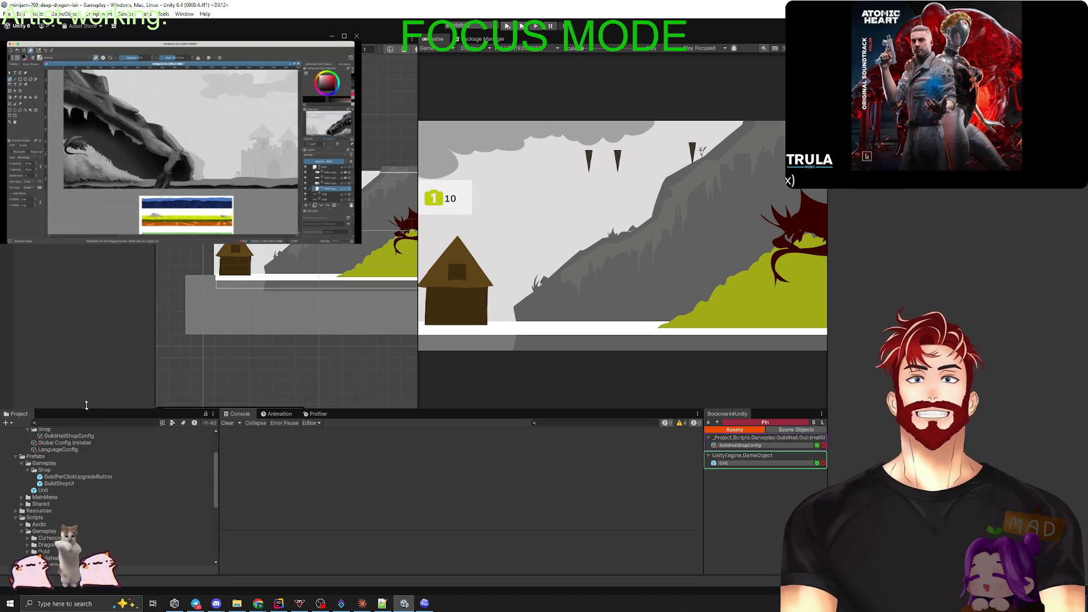
pyautogui.click(84, 432)
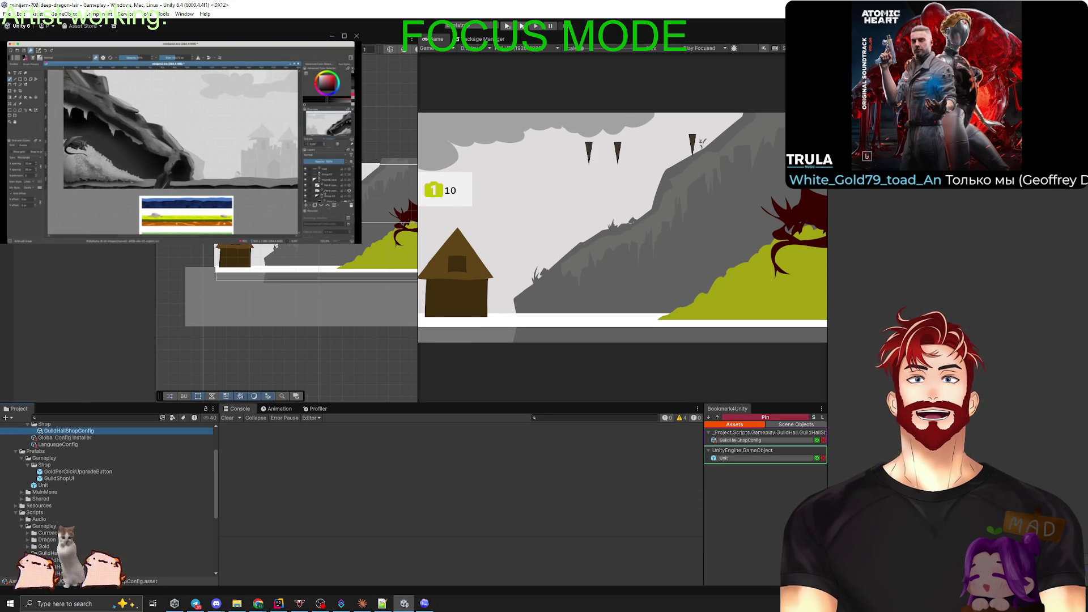
pyautogui.scroll(3, 113, 443)
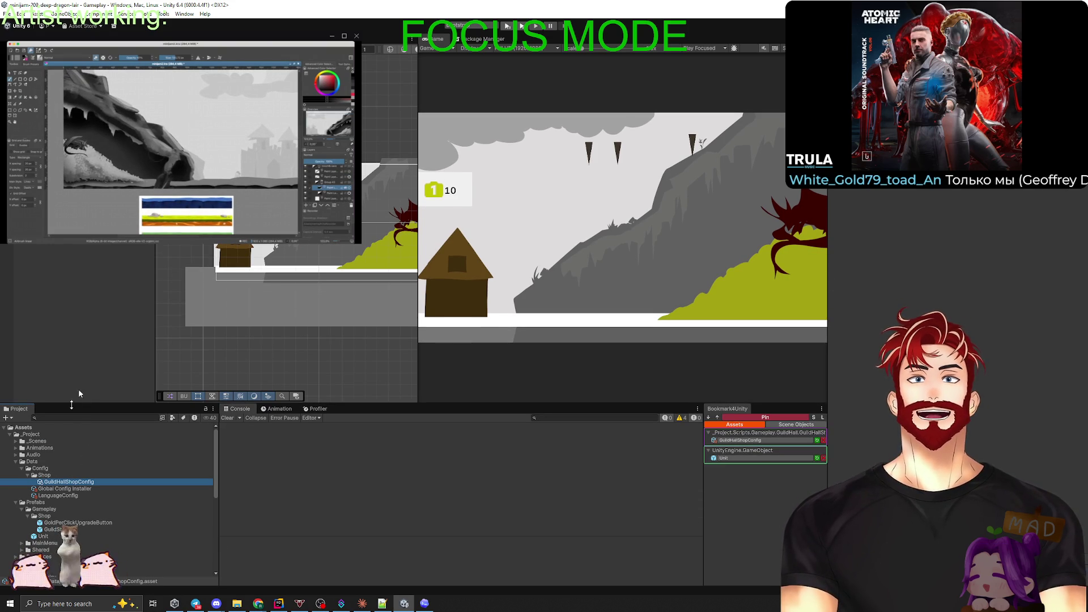
pyautogui.hotkey('alt', 'Tab')
pyautogui.hotkey('ctrl', 'e')
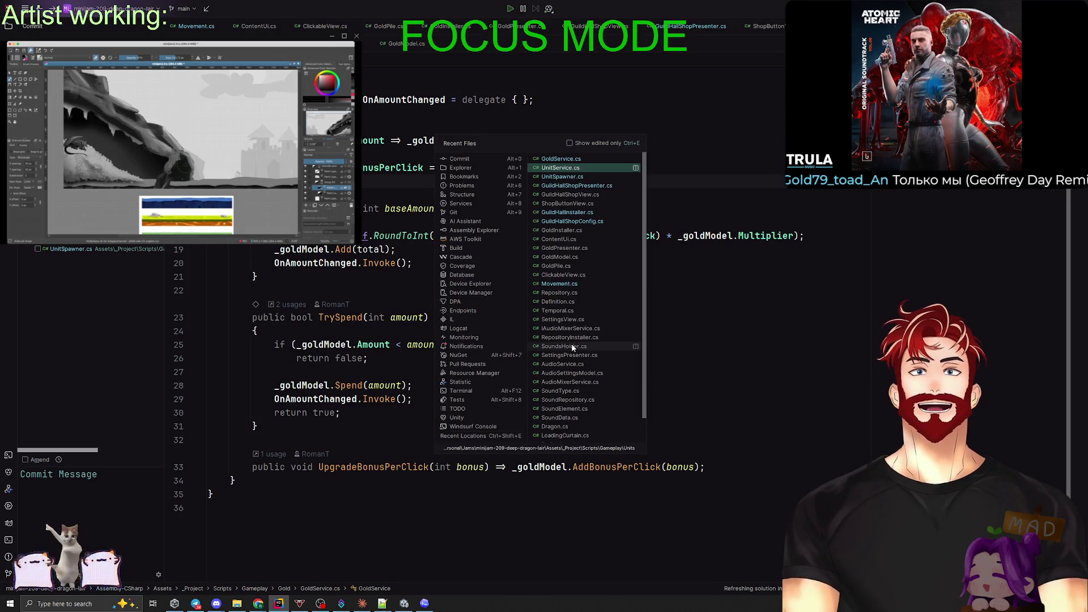
# Reopen UnitService.cs from the recent-files list.
pyautogui.write('Гтш')
pyautogui.press('BackSpace')
pyautogui.press('BackSpace')
pyautogui.press('BackSpace')
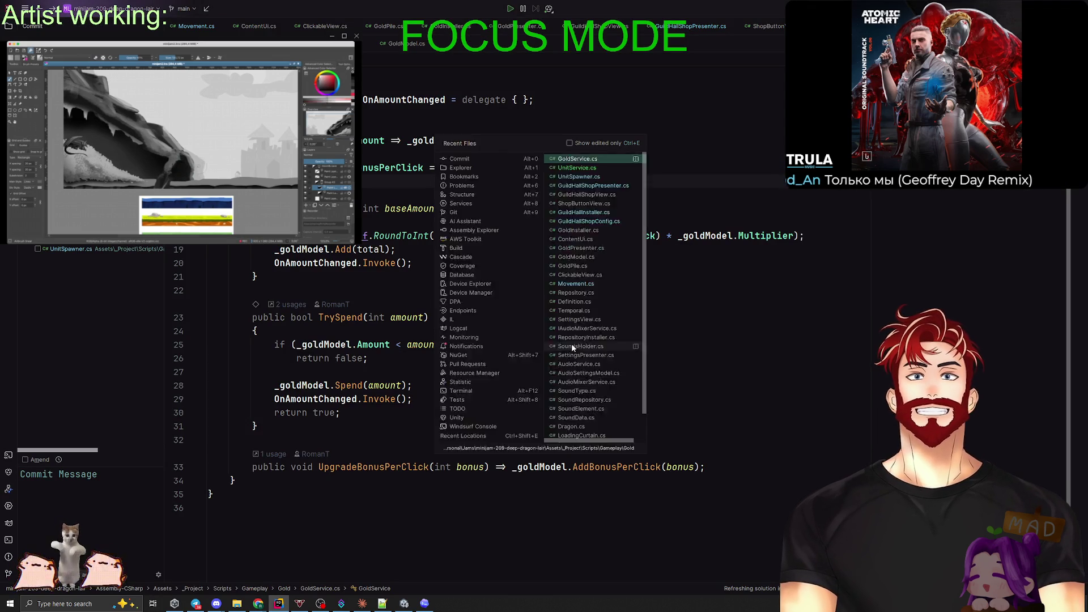
pyautogui.press('Escape')
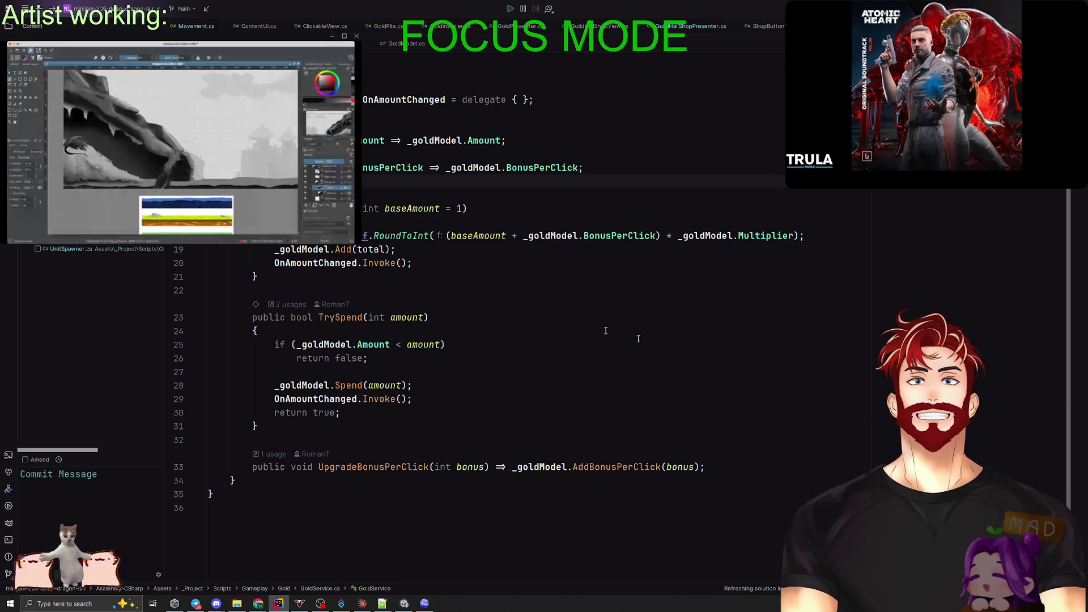
pyautogui.click(690, 352)
pyautogui.hotkey('ctrl', 'e')
pyautogui.write('Гтше')
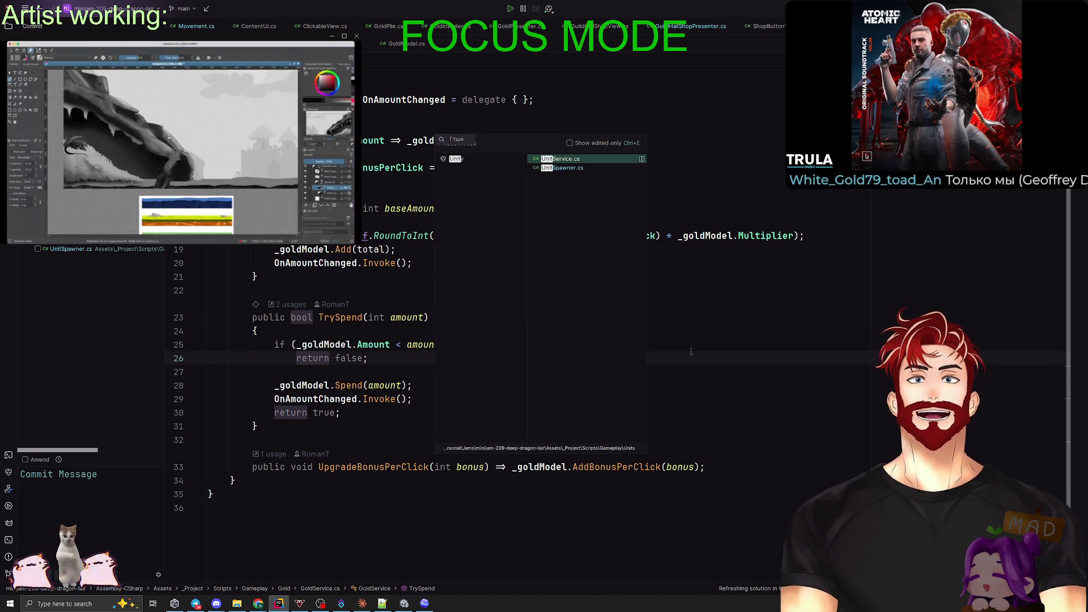
pyautogui.click(573, 161)
pyautogui.scroll(2, 350, 269)
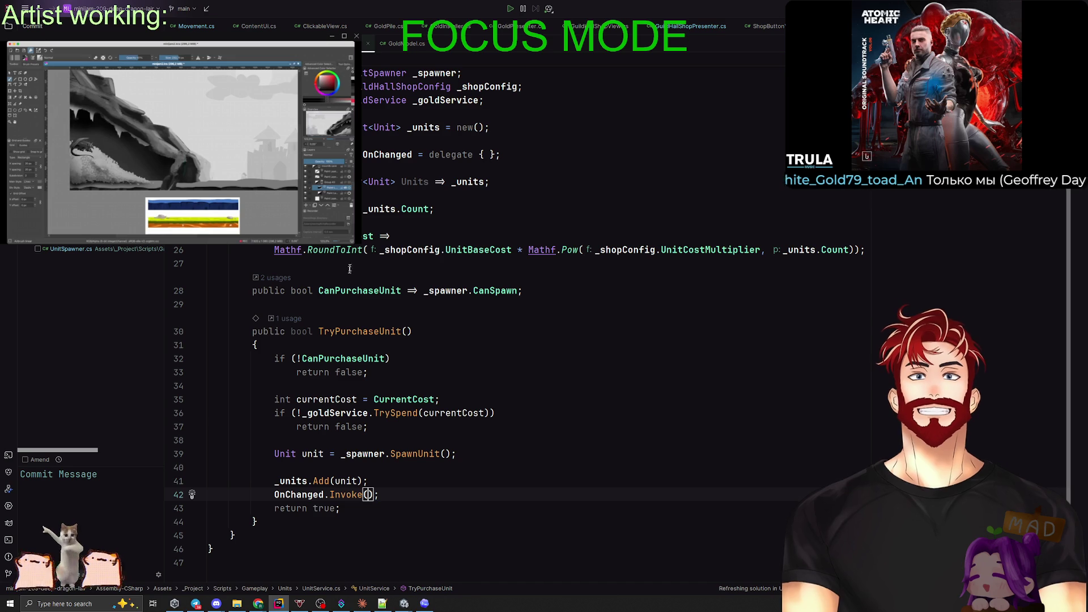
# Inspect the units Count and CurrentCost properties and where they are used.
pyautogui.click(377, 209)
pyautogui.click(418, 209)
pyautogui.click(368, 236)
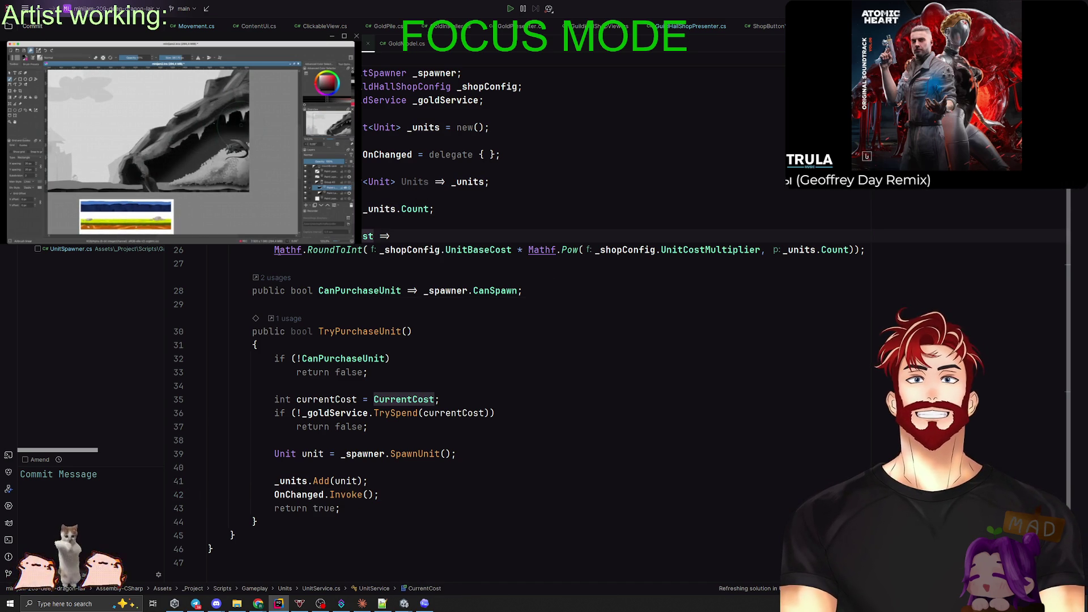
pyautogui.moveTo(286, 251)
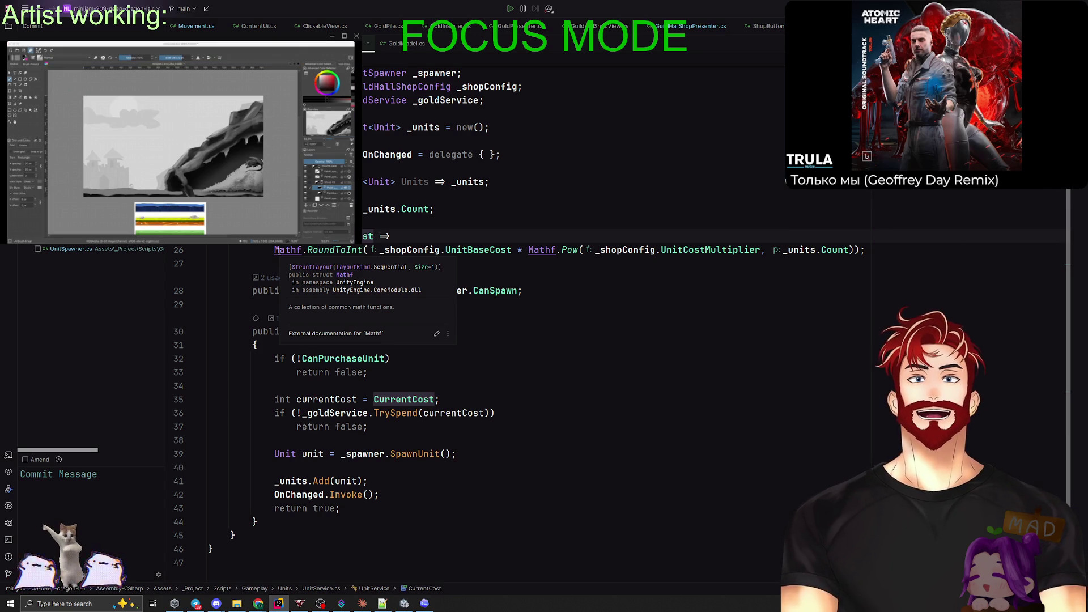
pyautogui.click(286, 263)
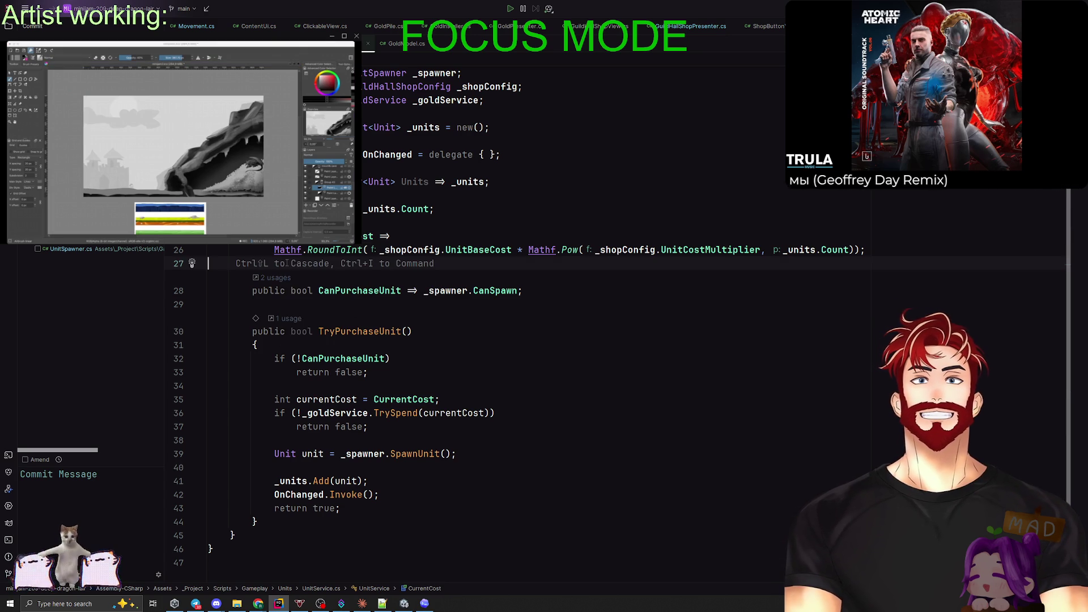
# Inspect TryPurchaseUnit's CanPurchaseUnit check, currentCost variable and _goldService.TrySpend call.
pyautogui.click(356, 291)
pyautogui.click(357, 331)
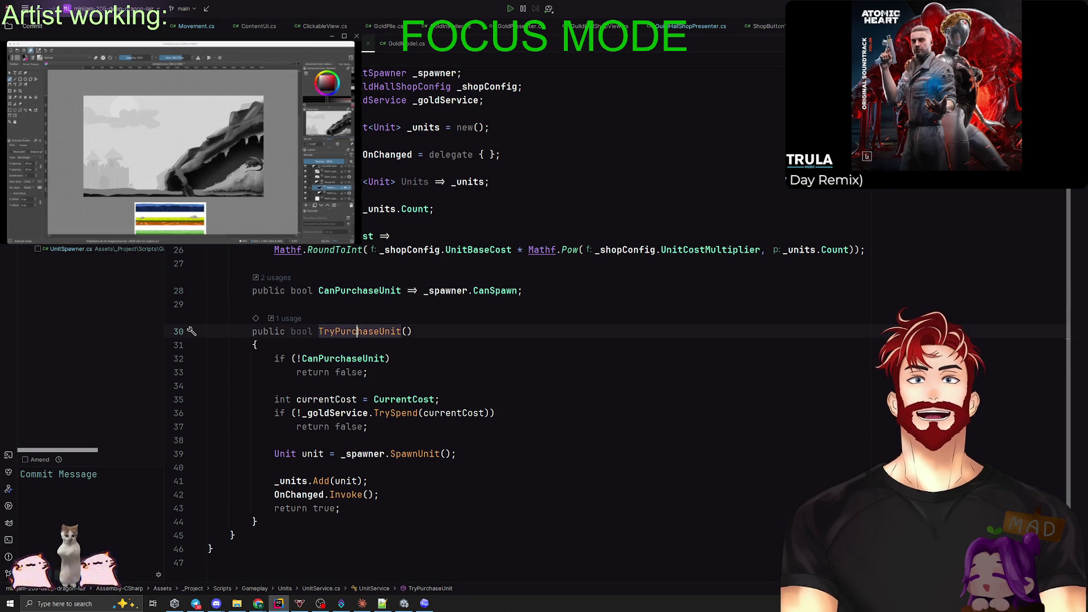
pyautogui.click(341, 358)
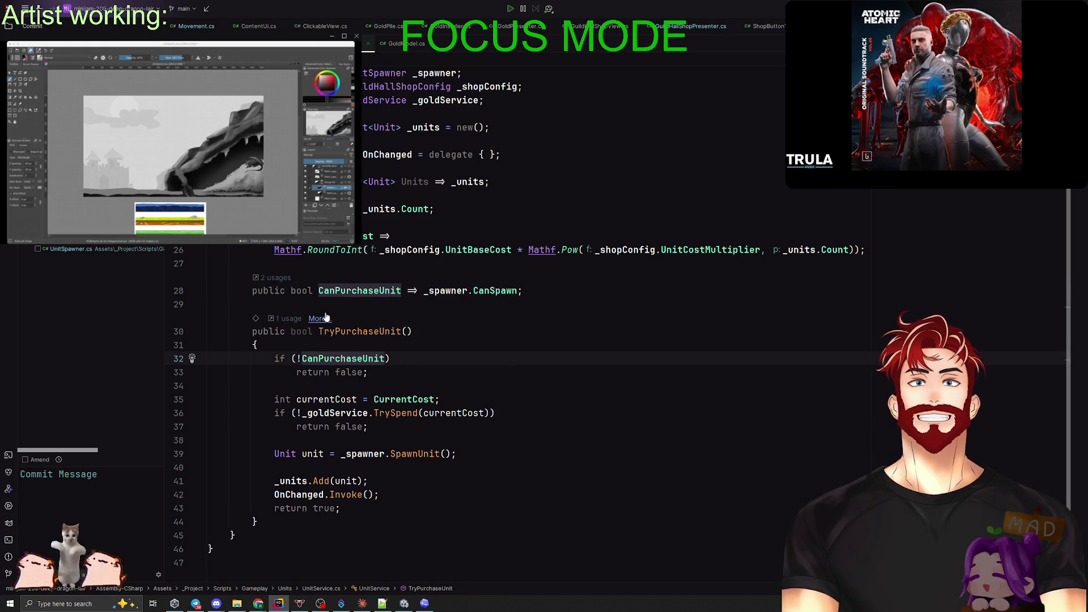
pyautogui.click(342, 371)
pyautogui.click(330, 399)
pyautogui.click(401, 399)
pyautogui.click(338, 413)
pyautogui.click(395, 413)
# Follow TryPurchaseUnit's single usage to HandleBuyUnit in GuildHallShopPresenter.cs.
pyautogui.click(290, 322)
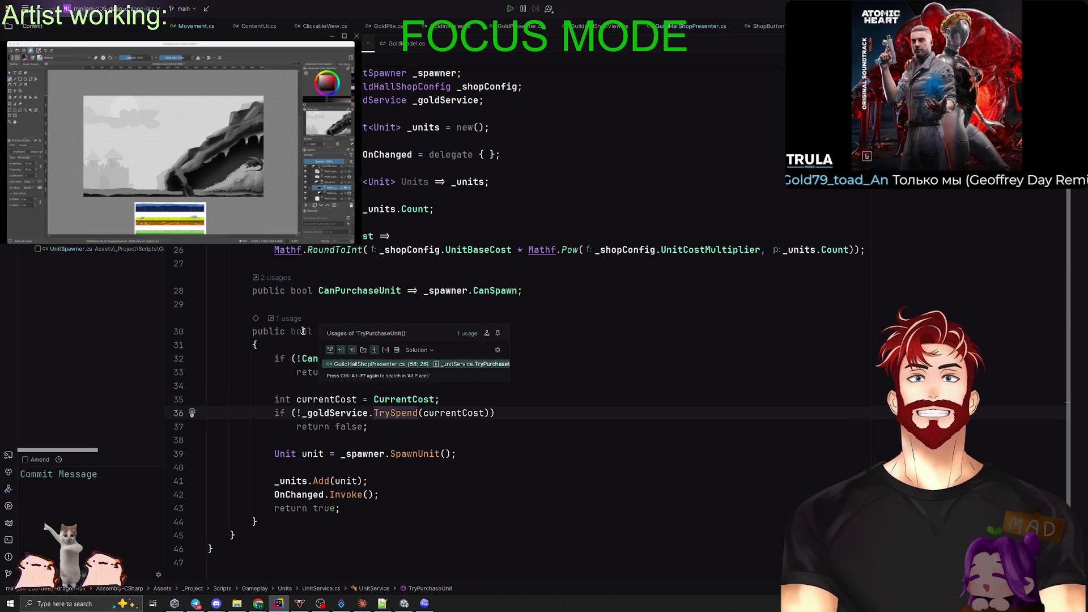
pyautogui.click(395, 363)
pyautogui.scroll(2, 395, 363)
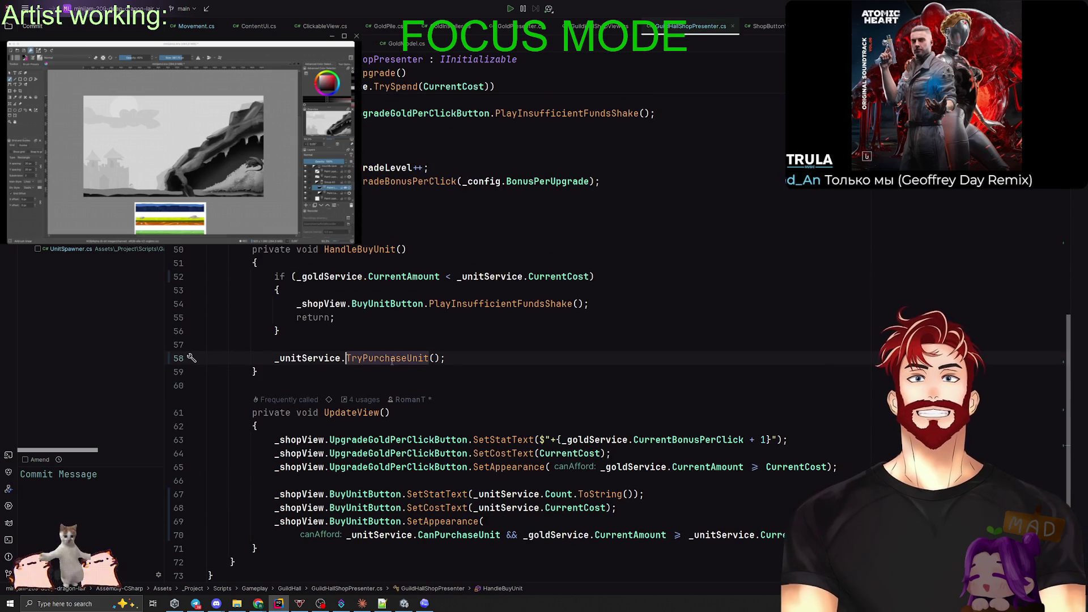
# Check TryPurchaseUnit's bool return type and its suggested fixes, leaving the code unchanged.
pyautogui.keyDown('ctrl'); pyautogui.click(384, 359); pyautogui.keyUp('ctrl')
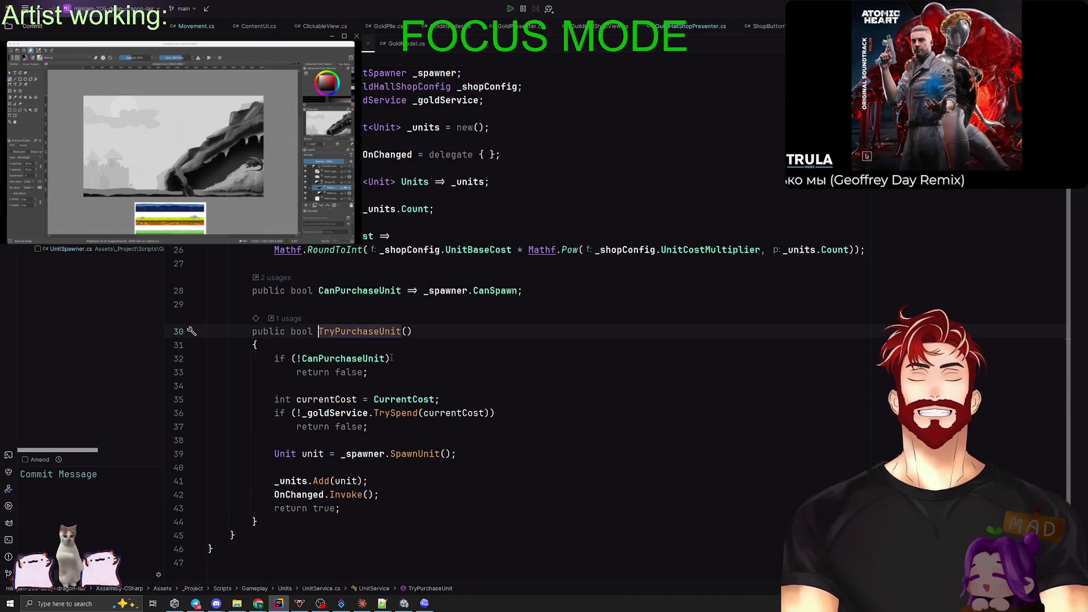
pyautogui.click(306, 333)
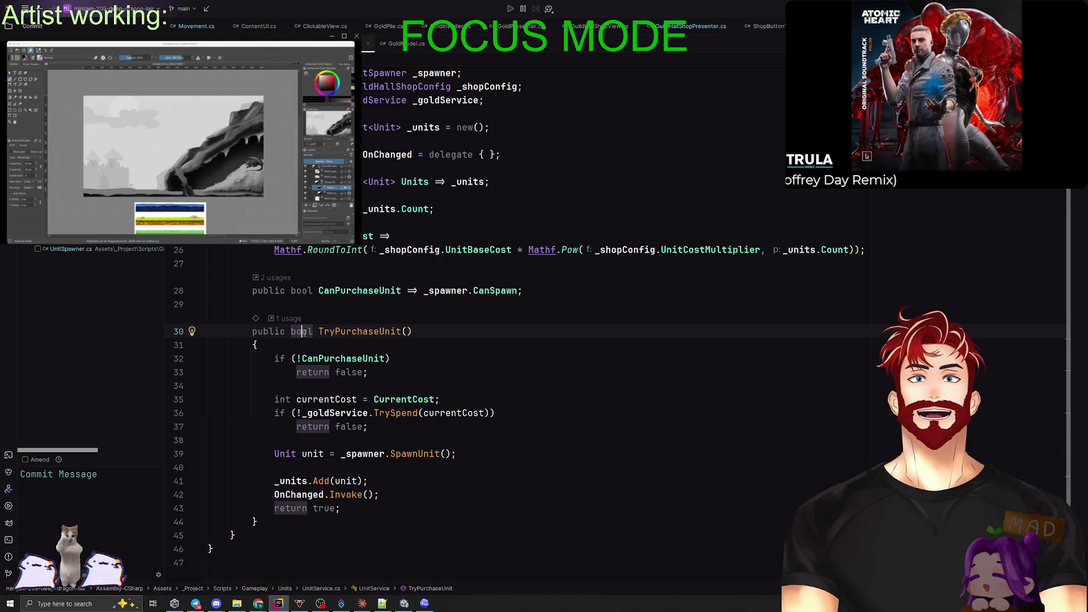
pyautogui.hotkey('alt', 'Return')
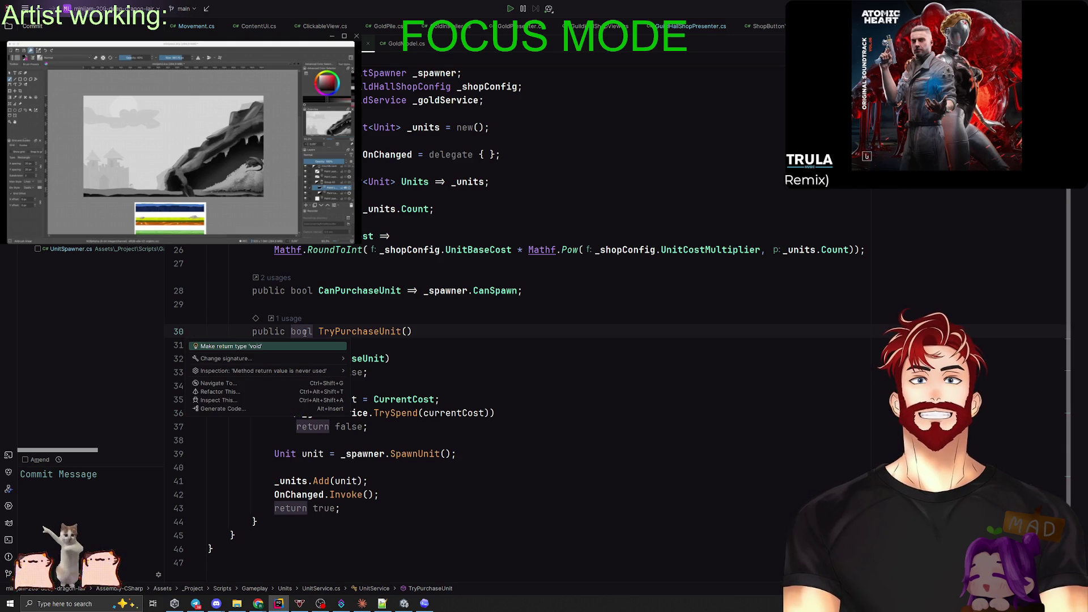
pyautogui.press('Escape')
# Go back to the TryPurchaseUnit call in HandleBuyUnit, then switch to the Unity editor.
pyautogui.click(294, 319)
pyautogui.click(453, 346)
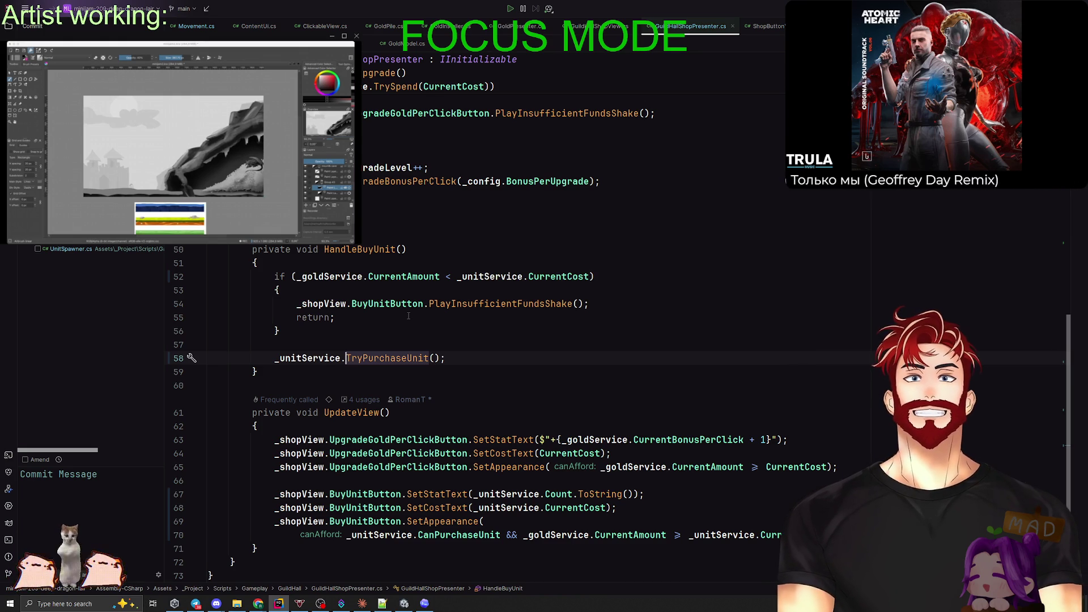
pyautogui.keyDown('ctrl'); pyautogui.click(387, 358); pyautogui.keyUp('ctrl')
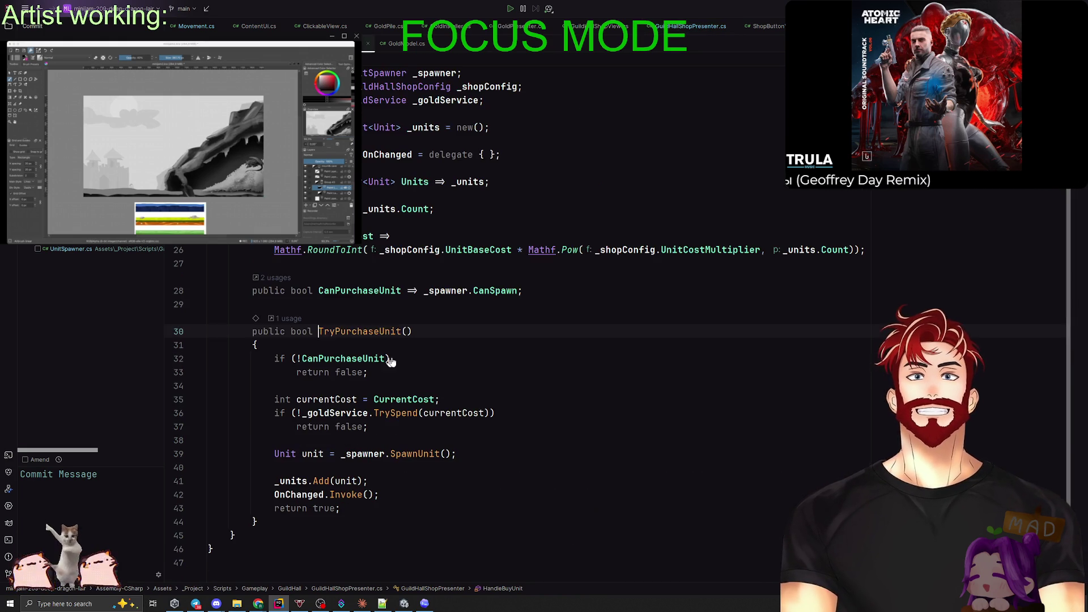
pyautogui.hotkey('ctrl', 'alt', 'Left')
pyautogui.hotkey('ctrl', 'alt', 'Left')
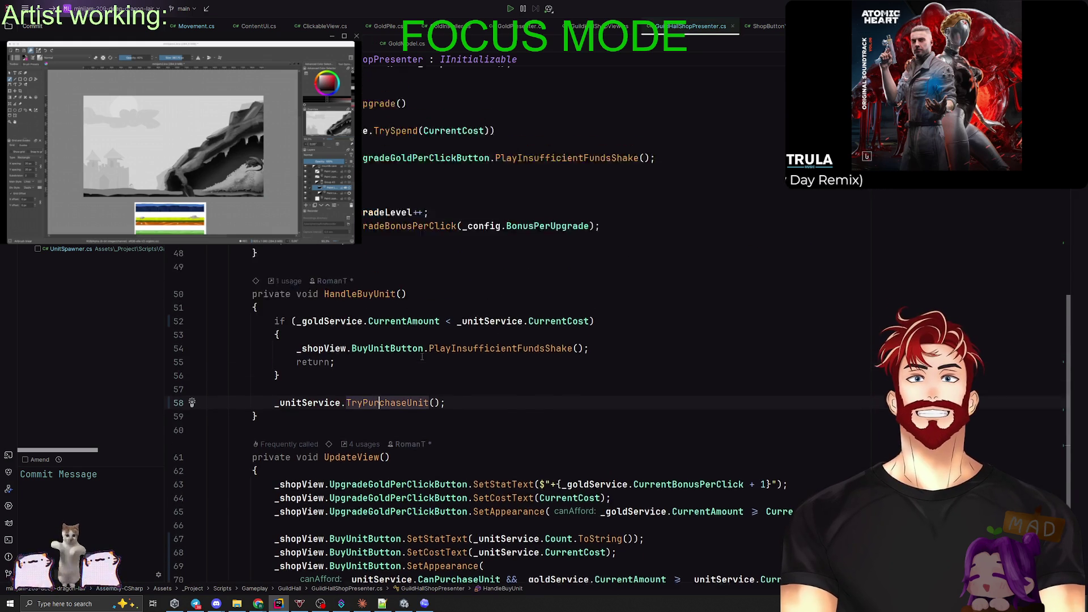
pyautogui.scroll(5, 415, 361)
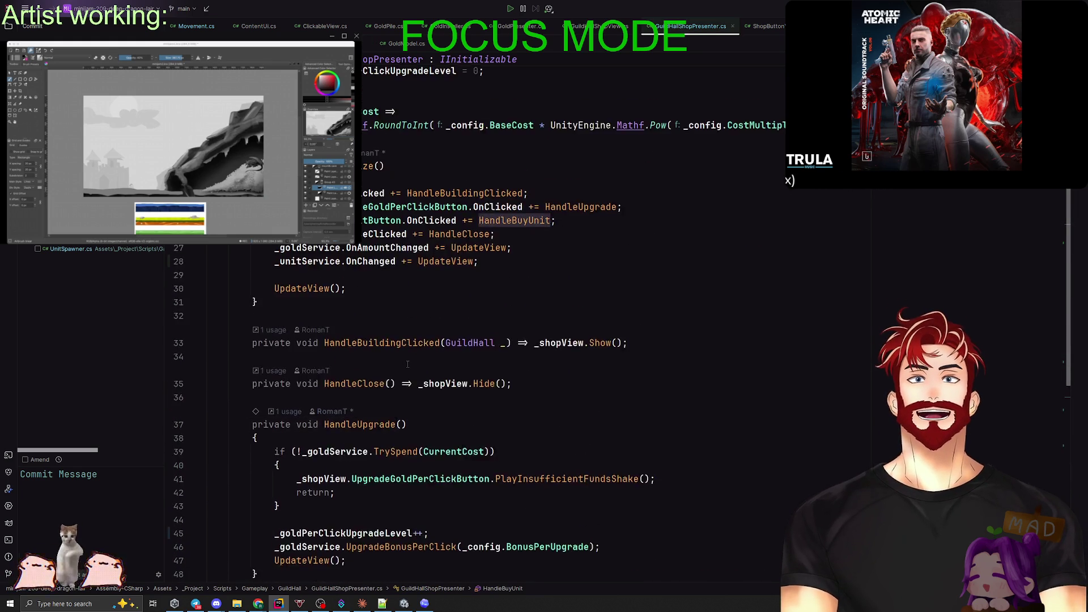
pyautogui.scroll(4, 415, 360)
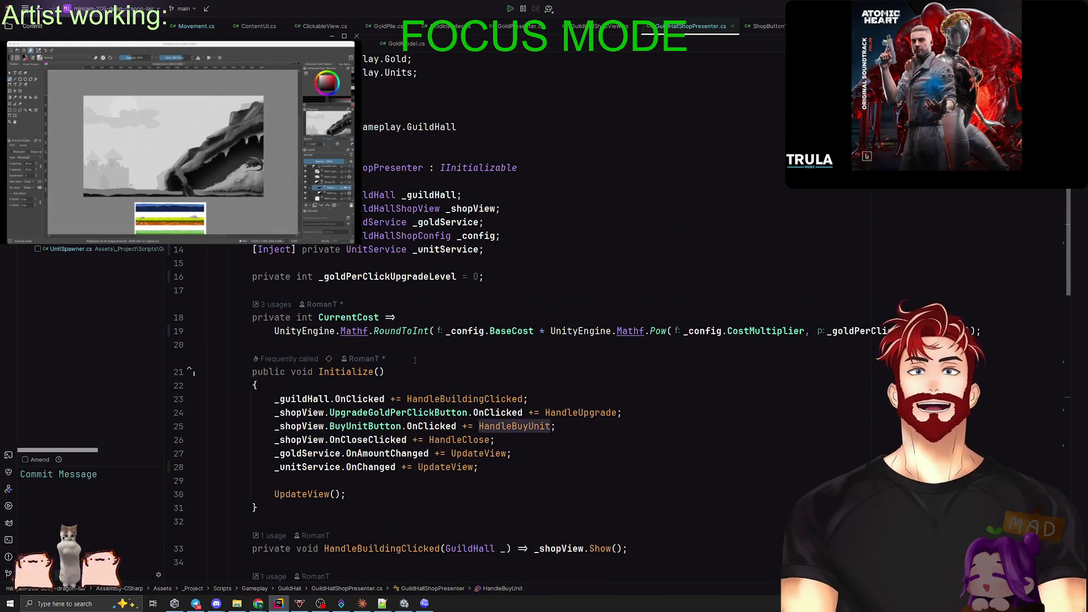
pyautogui.scroll(-8, 414, 361)
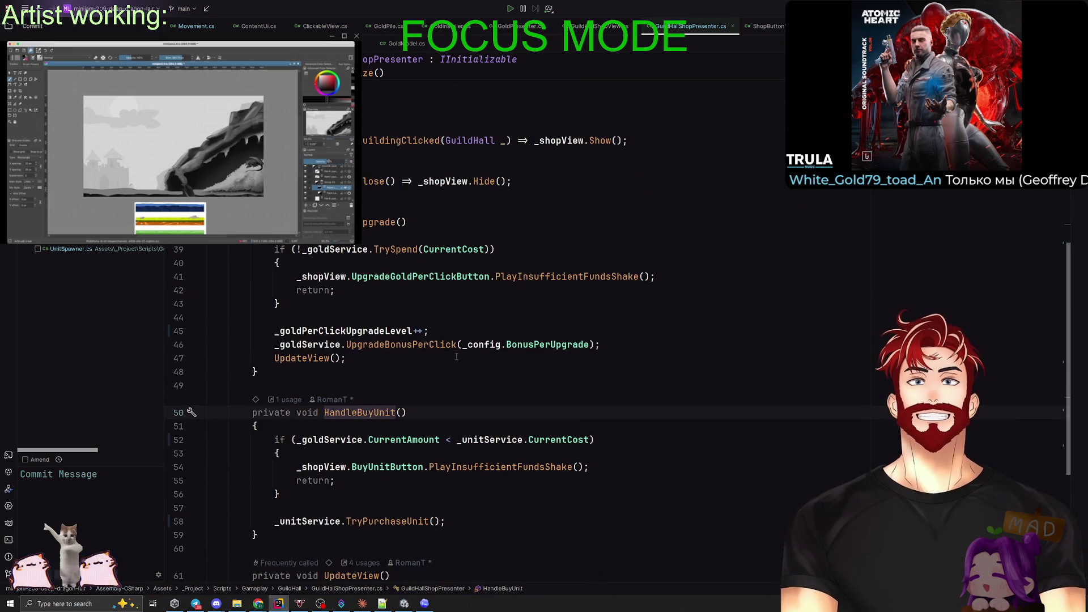
pyautogui.press('super+Tab')
pyautogui.press('Return')
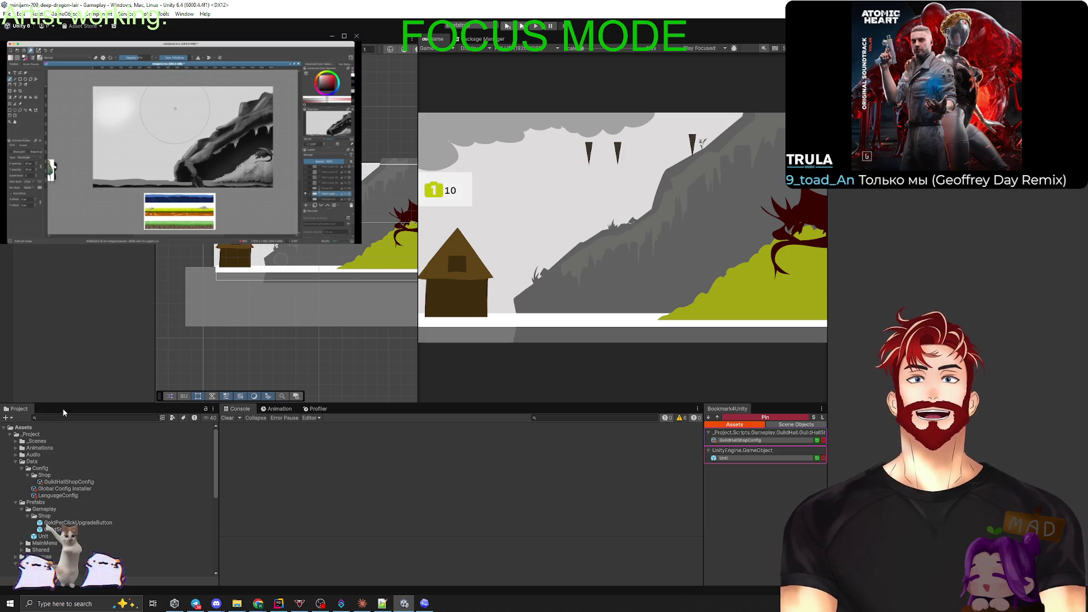
# Inspect the Unit prefab's components, then in Rider open the pending Unit.cs diff.
pyautogui.click(47, 536)
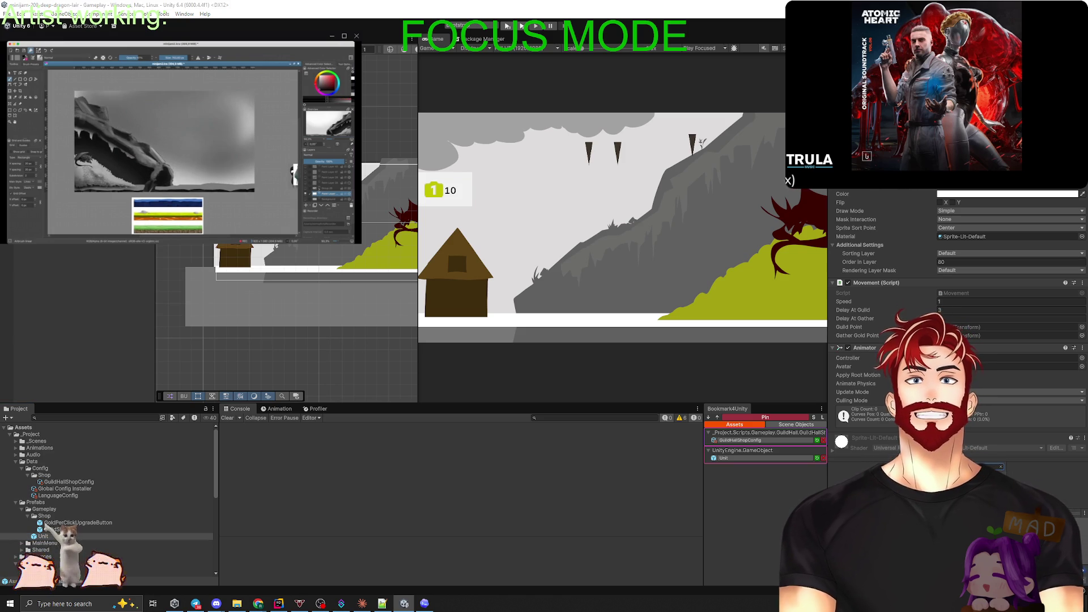
pyautogui.hotkey('alt', 'Tab')
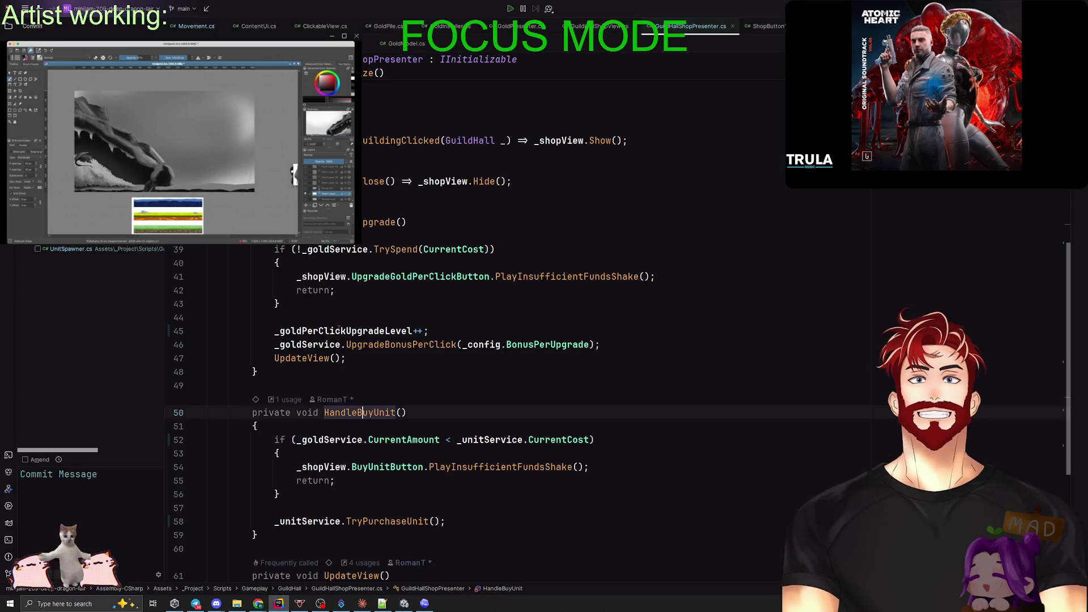
pyautogui.doubleClick(62, 236)
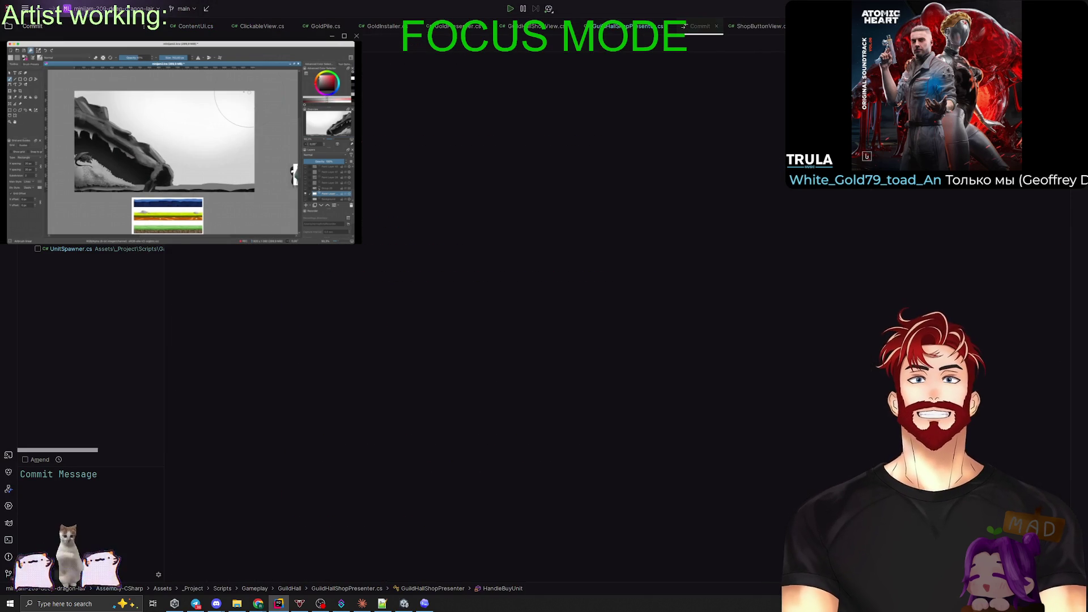
# Close the Unit.cs diff and return to the Unity editor.
pyautogui.press('Escape')
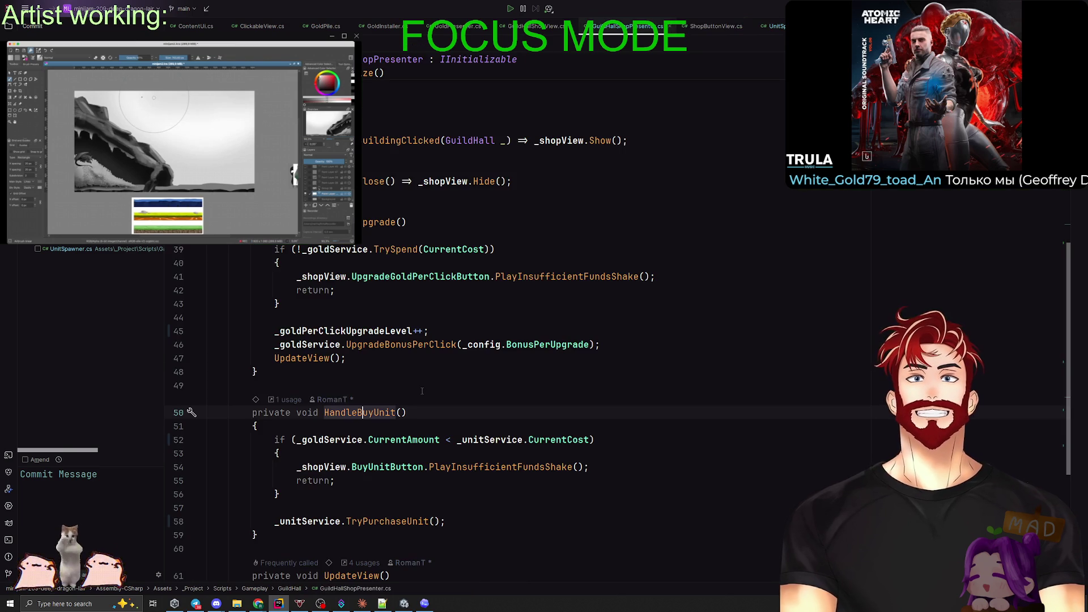
pyautogui.hotkey('alt', 'Tab')
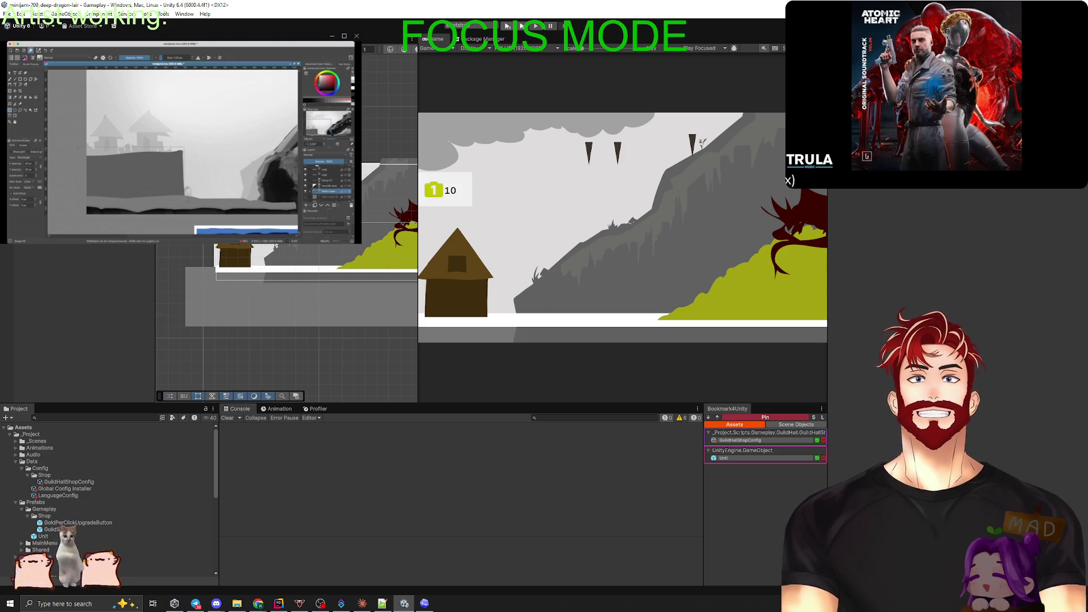
# Save the Gameplay scene and start Play, revealing Zenject errors resolving UnitService for GuildHallShopPresenter.
pyautogui.click(283, 262)
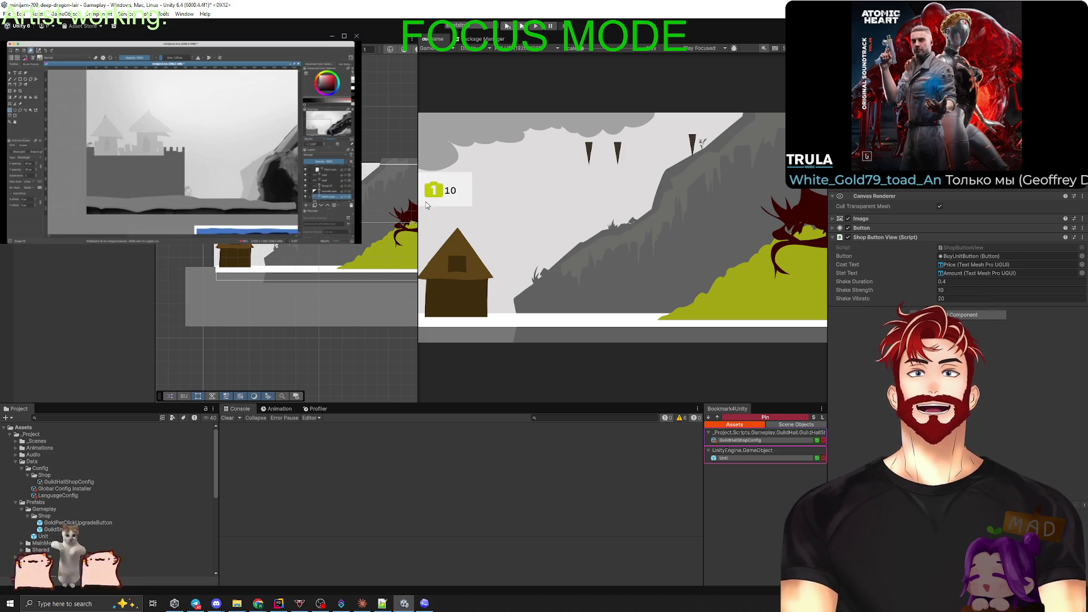
pyautogui.hotkey('alt', 'e')
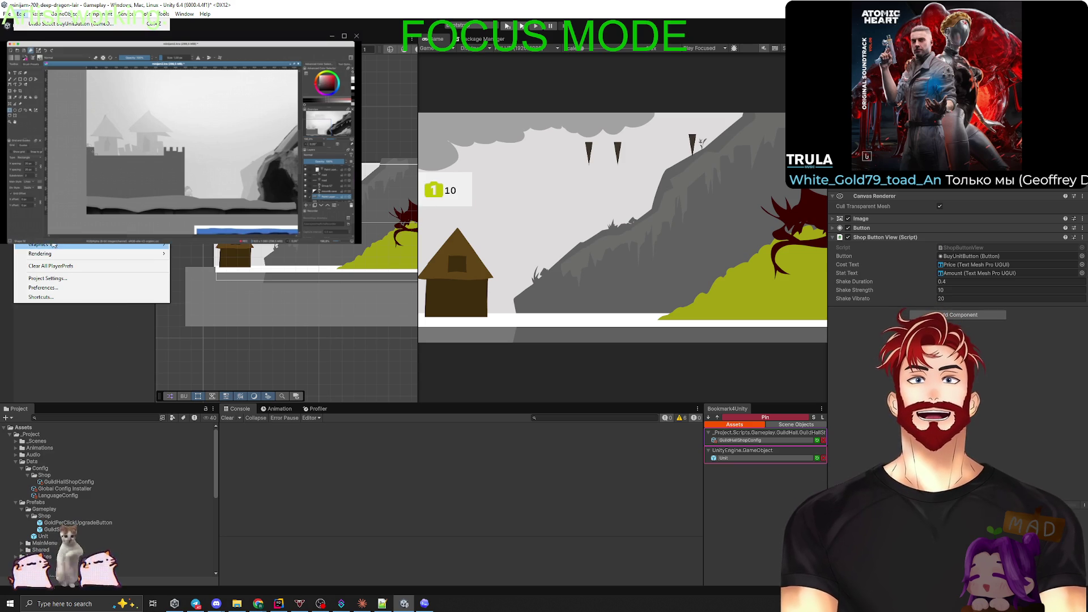
pyautogui.hotkey('ctrl', 'p')
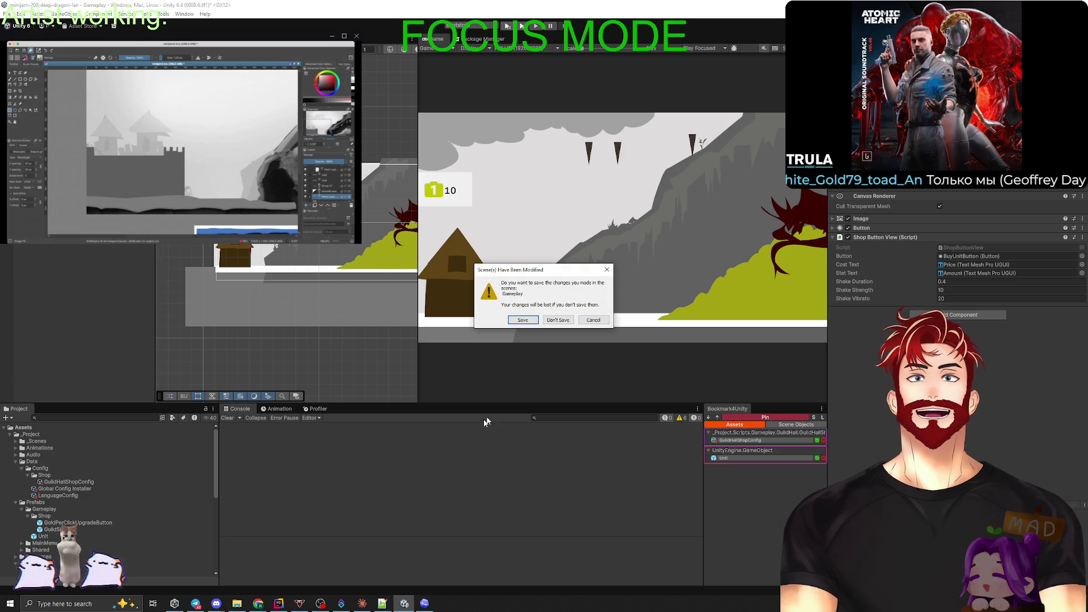
pyautogui.click(529, 320)
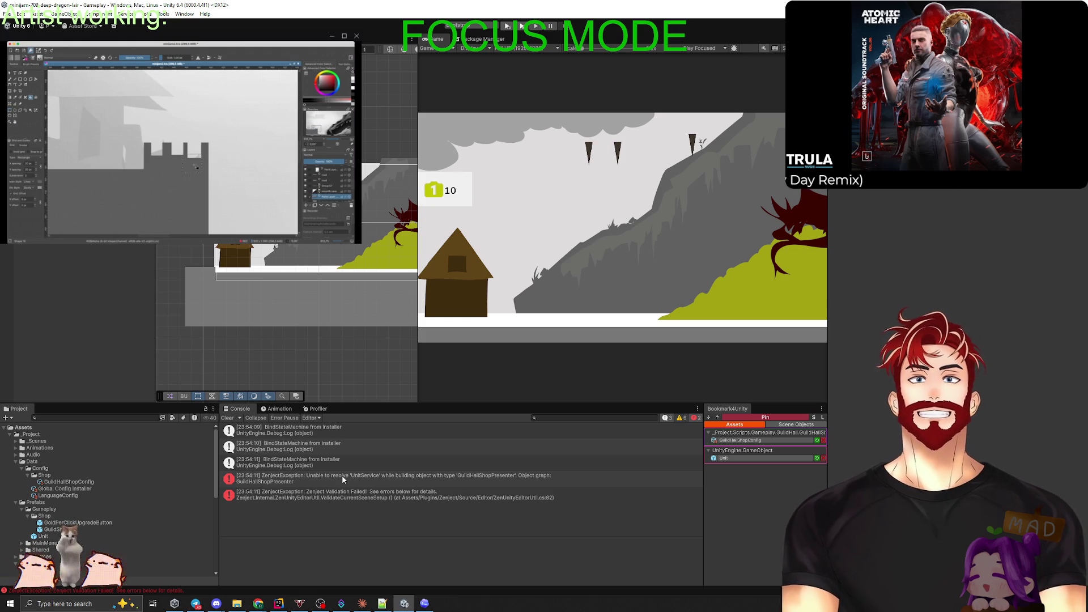
pyautogui.hotkey('alt', 'Tab')
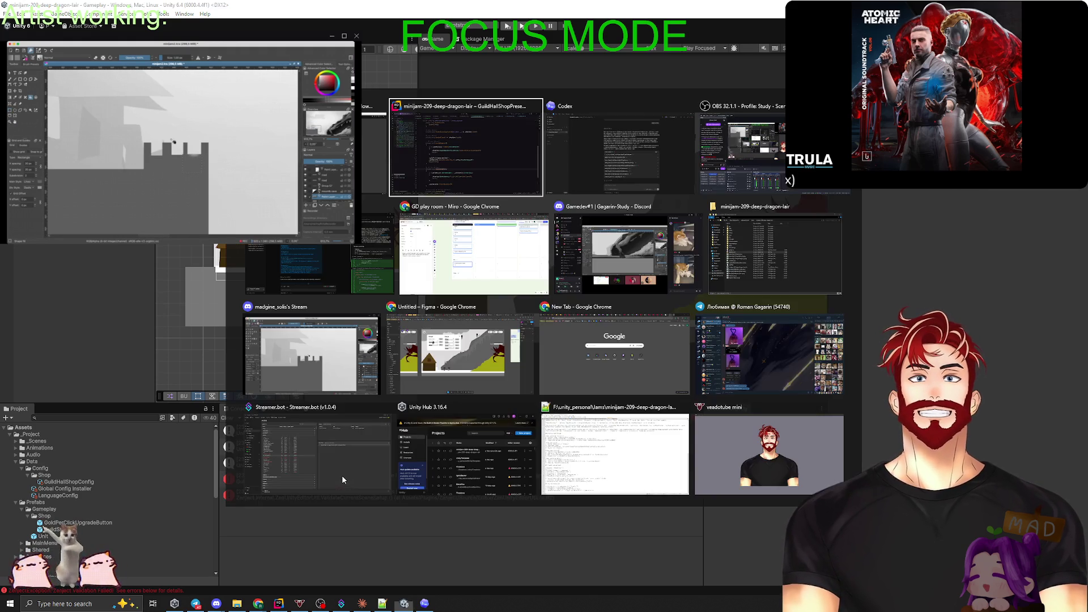
# Open UnitService.cs from the recent files list using the filter 'unitser'.
pyautogui.hotkey('ctrl', 'e')
pyautogui.write('unitser')
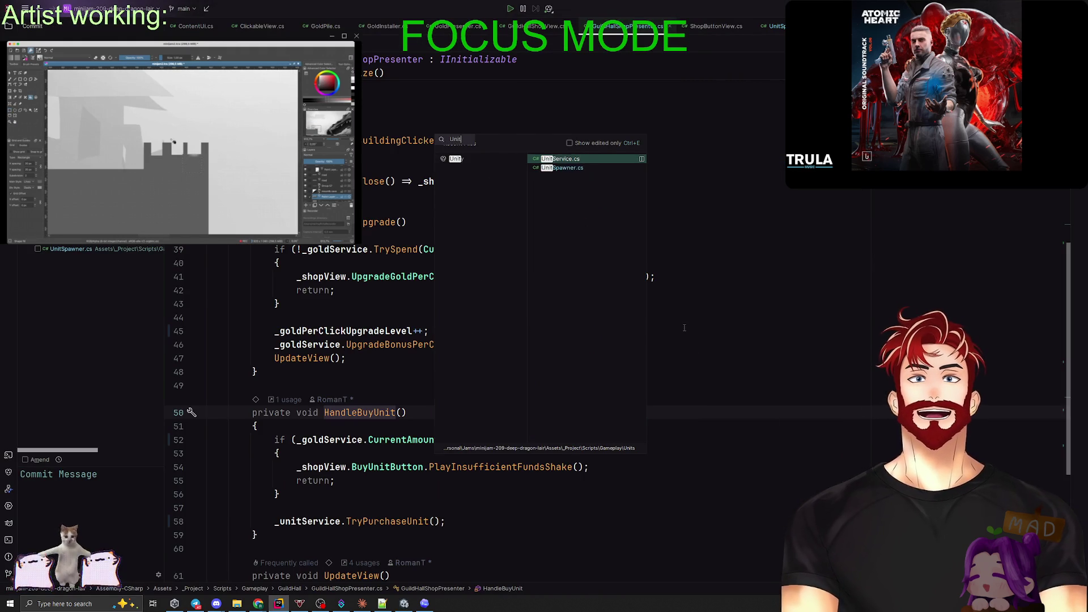
pyautogui.click(586, 163)
pyautogui.scroll(2, 365, 154)
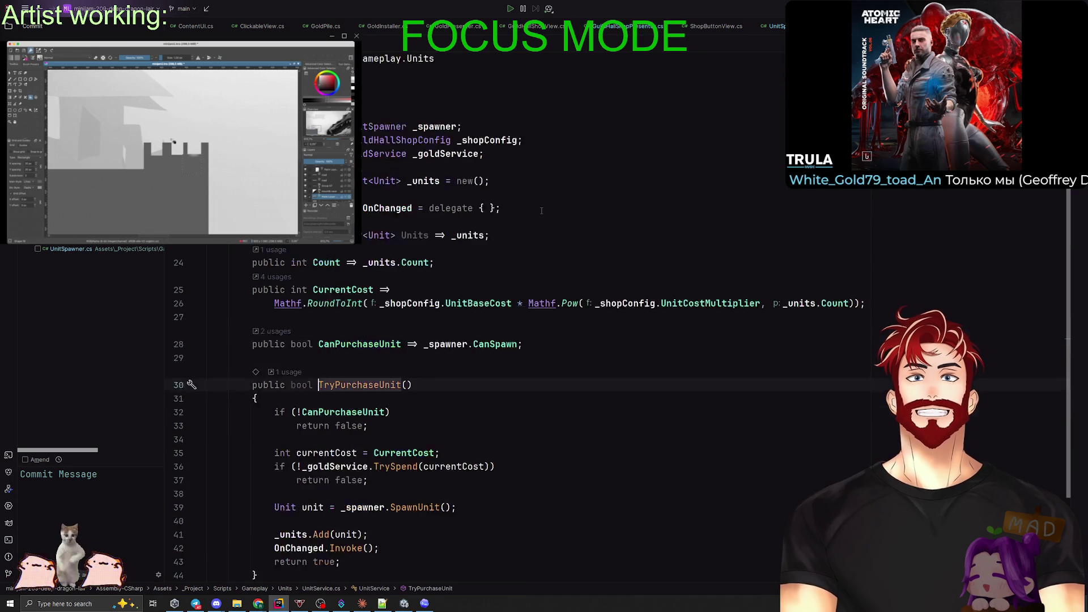
# Find UnitService's usages and open its binding in UnitsInstaller, then return to Unity.
pyautogui.keyDown('ctrl'); pyautogui.click(340, 113); pyautogui.keyUp('ctrl')
pyautogui.press('Down')
pyautogui.press('Return')
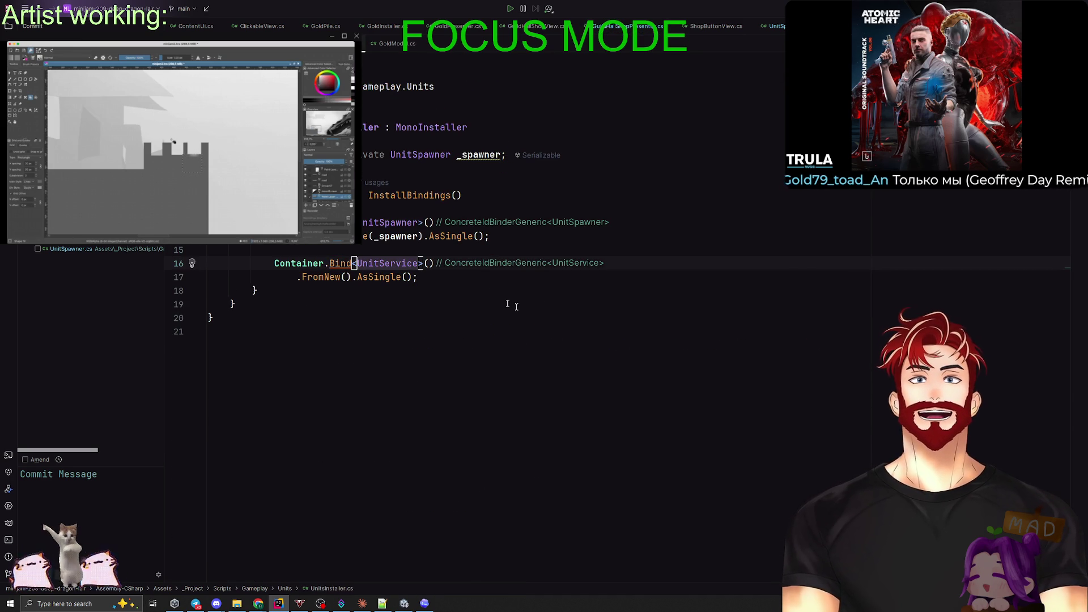
pyautogui.hotkey('alt', 'Tab')
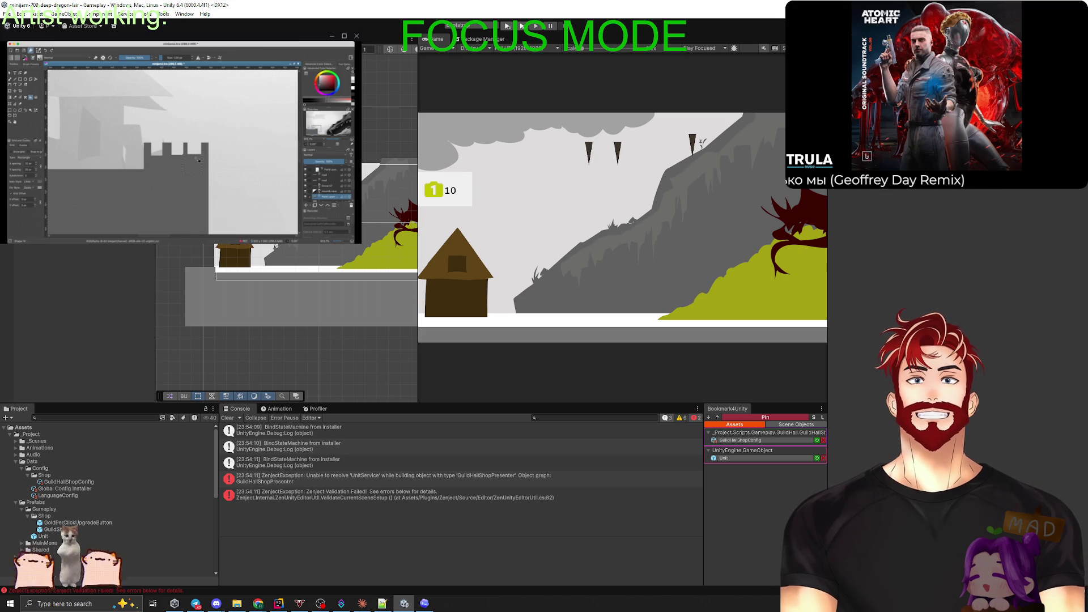
# Dismiss the Hierarchy add menu and glance back at the UnitsInstaller code.
pyautogui.rightClick(43, 79)
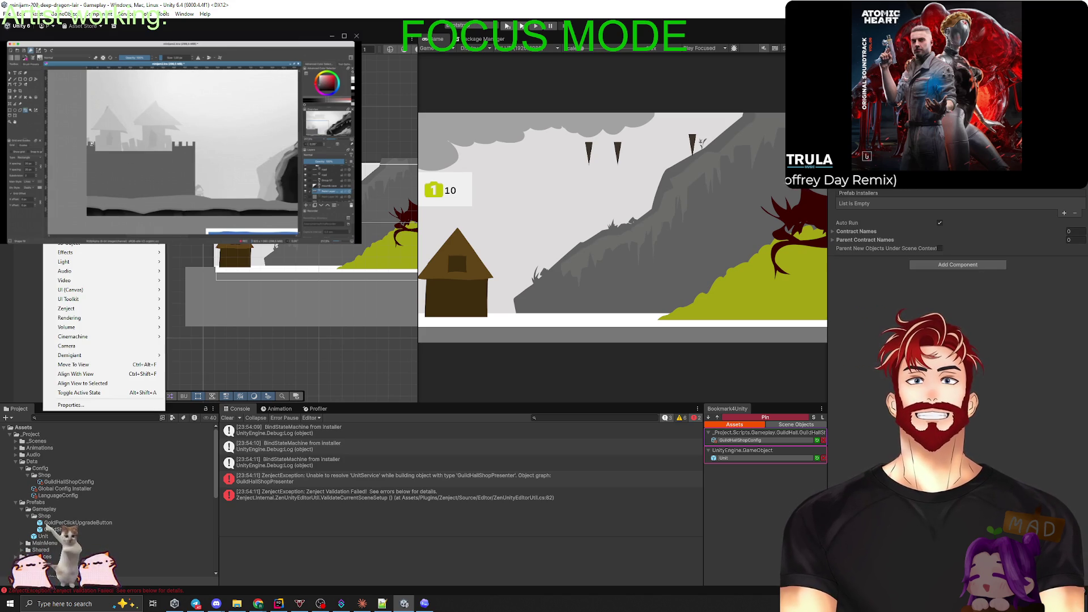
pyautogui.press('Escape')
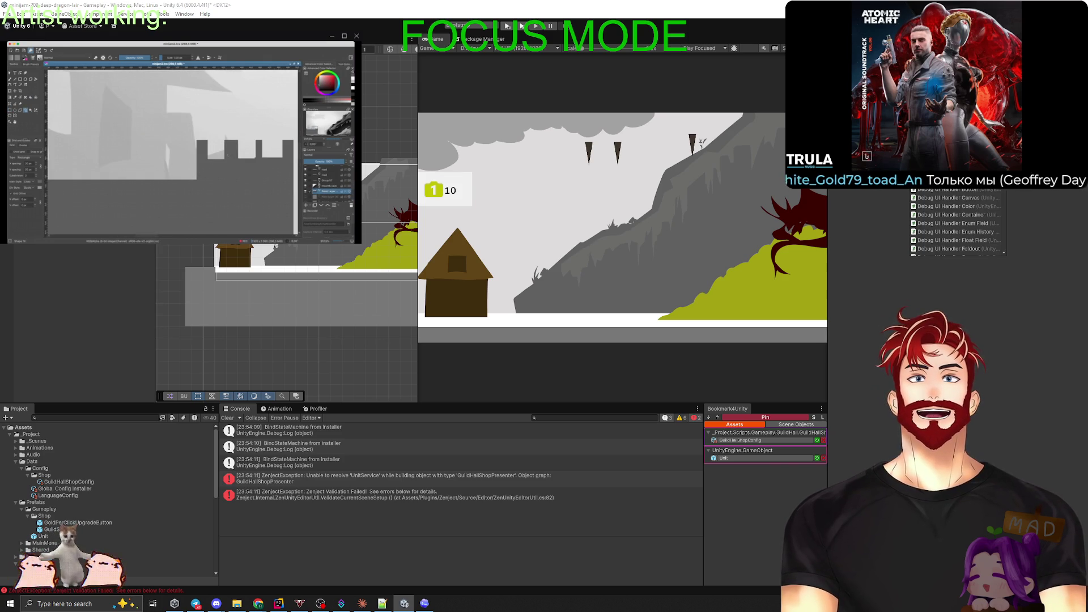
pyautogui.hotkey('alt', 'Tab')
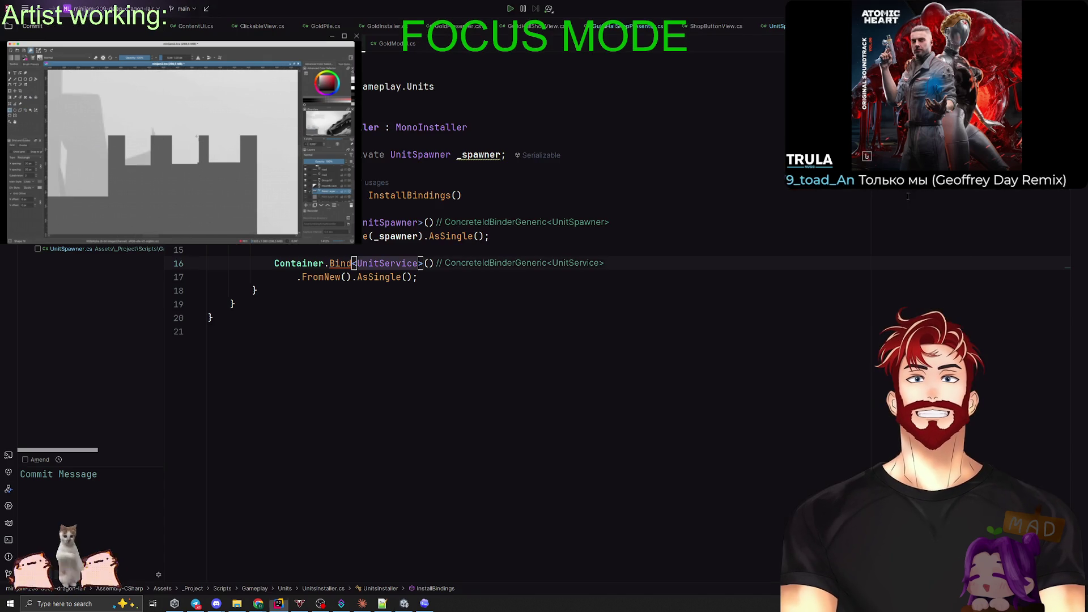
pyautogui.hotkey('alt', 'Tab')
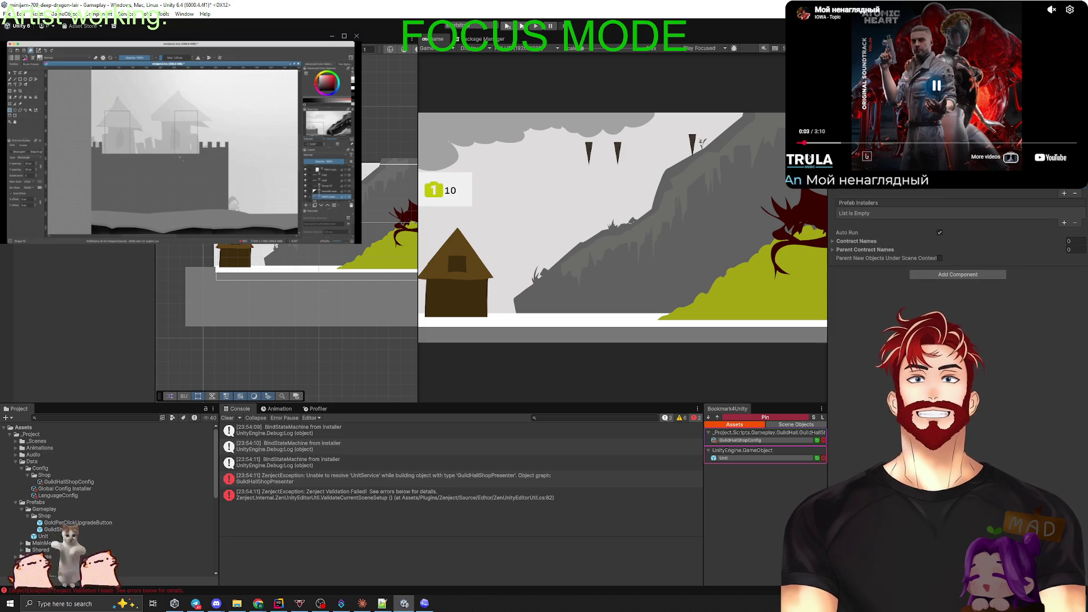
# Assign the Units object to SceneContext's Mono Installers slot.
pyautogui.click(1080, 203)
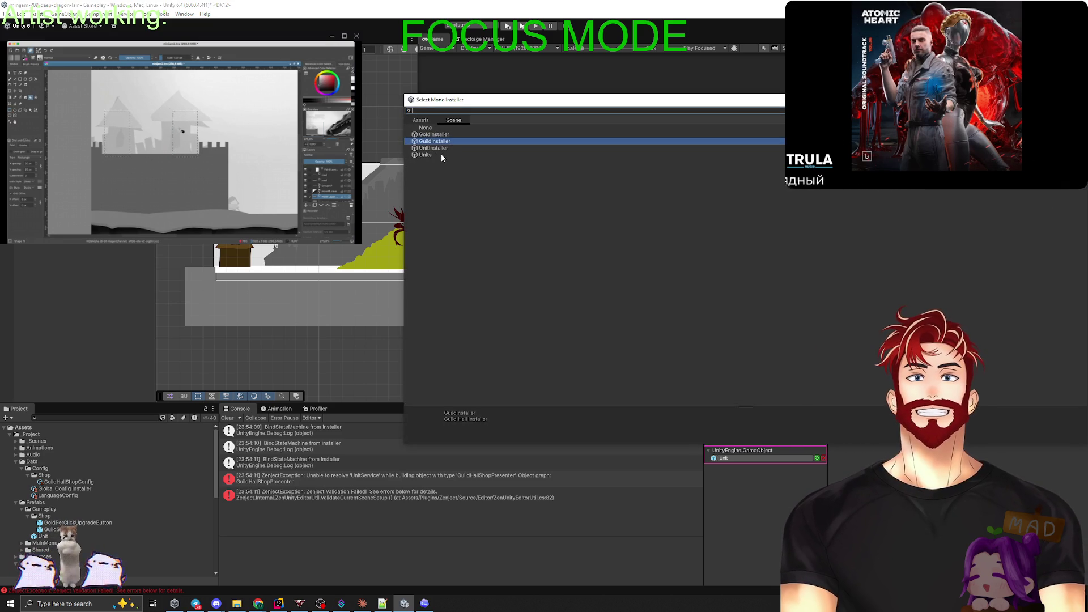
pyautogui.click(441, 156)
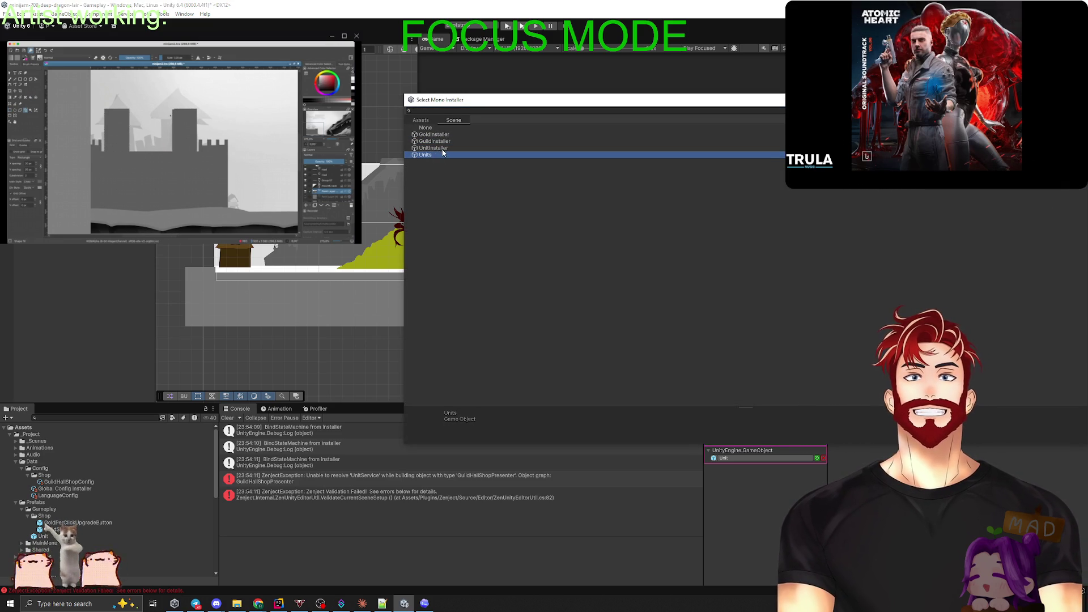
pyautogui.doubleClick(446, 153)
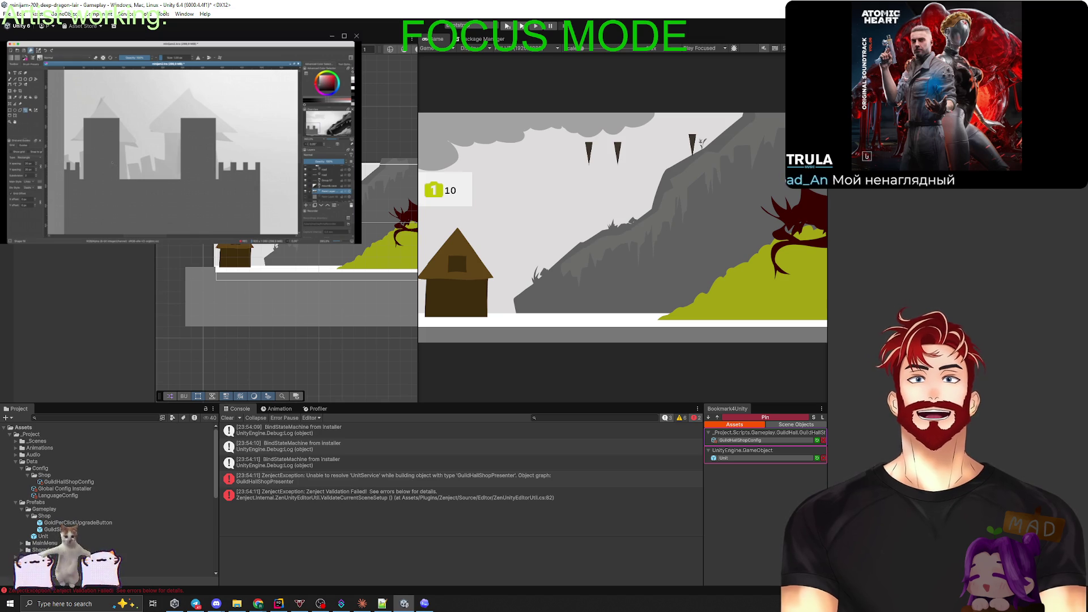
pyautogui.rightClick(992, 113)
pyautogui.click(955, 224)
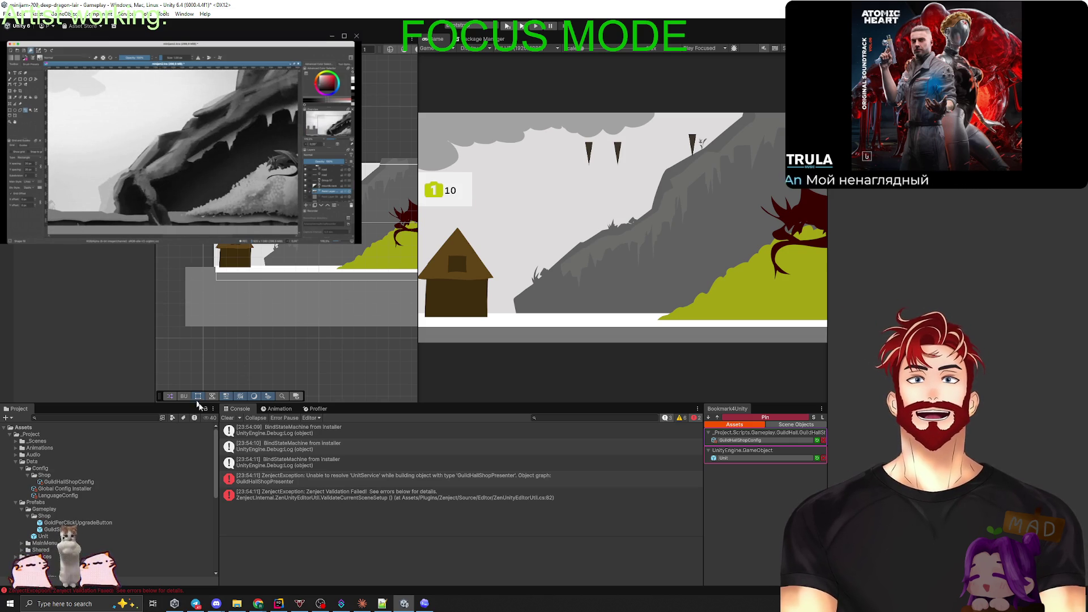
# Clear the Console of the UnitService Zenject resolution errors.
pyautogui.click(227, 417)
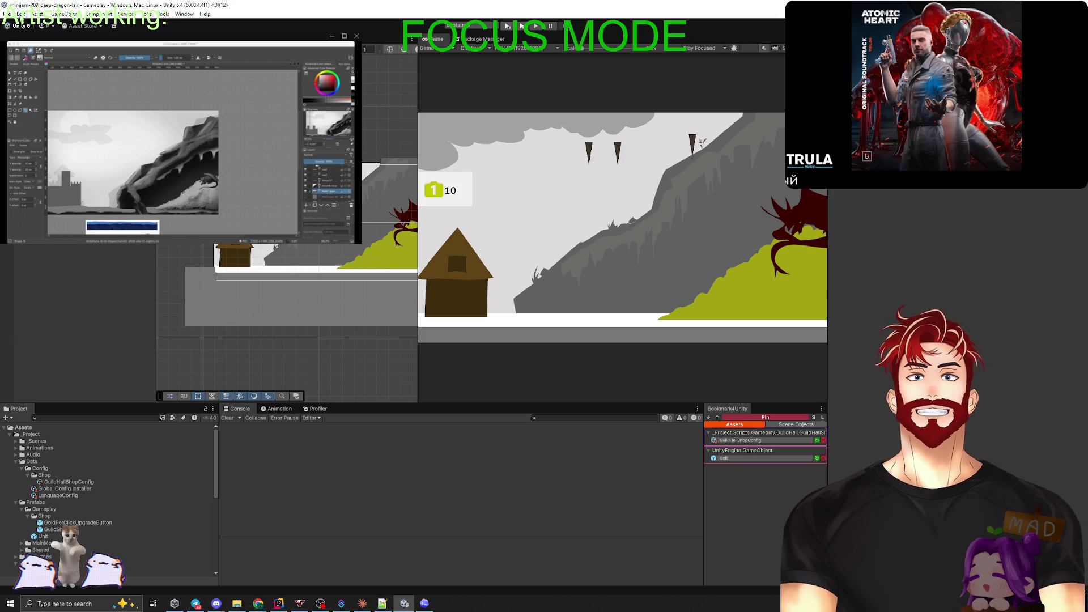
# Clear the Console log before testing.
pyautogui.click(21, 14)
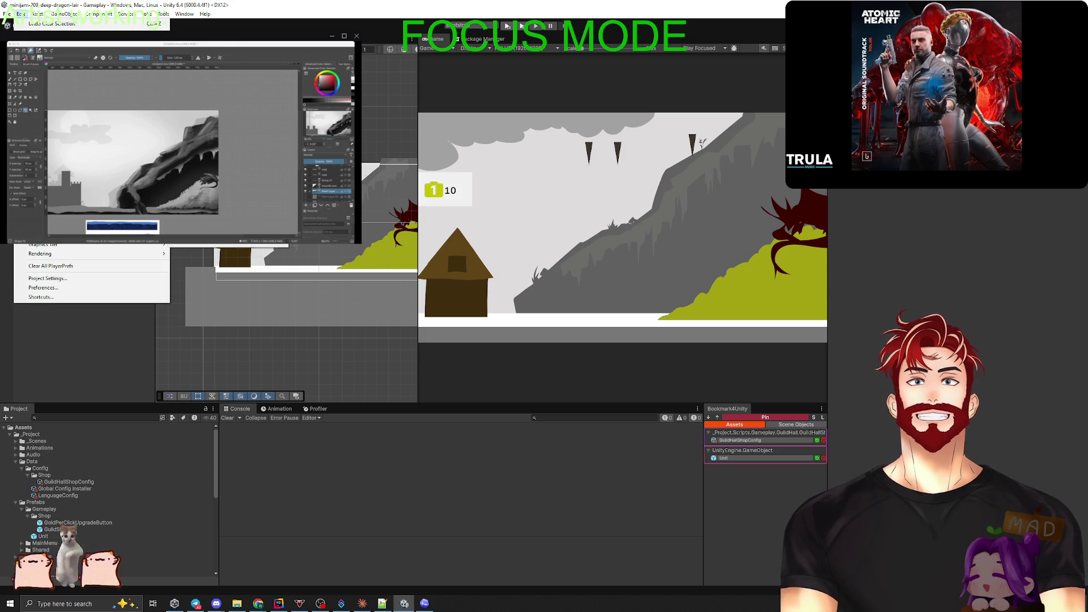
pyautogui.click(432, 339)
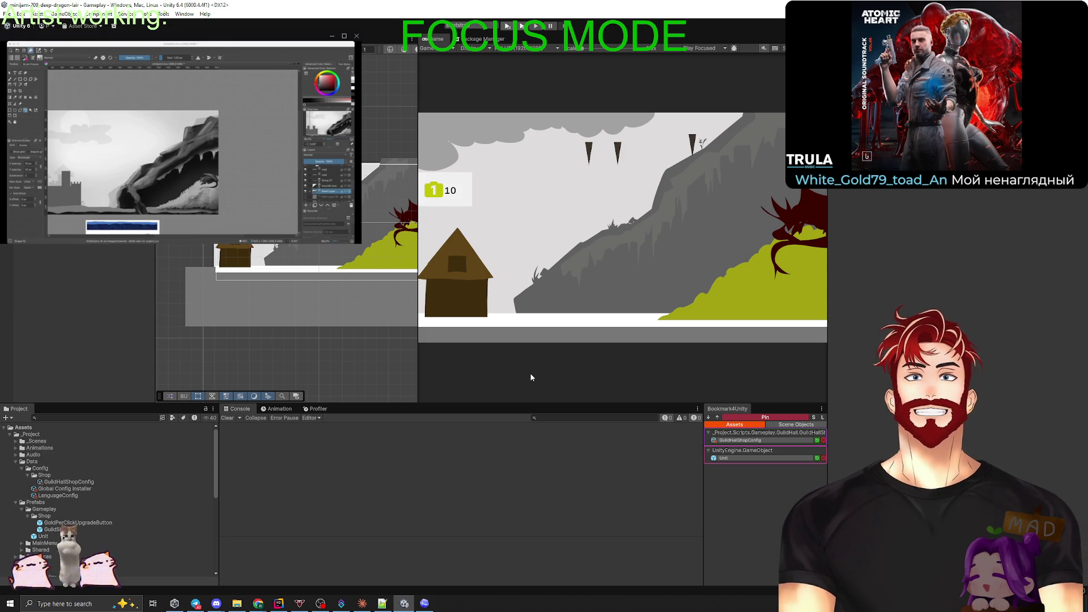
pyautogui.click(227, 417)
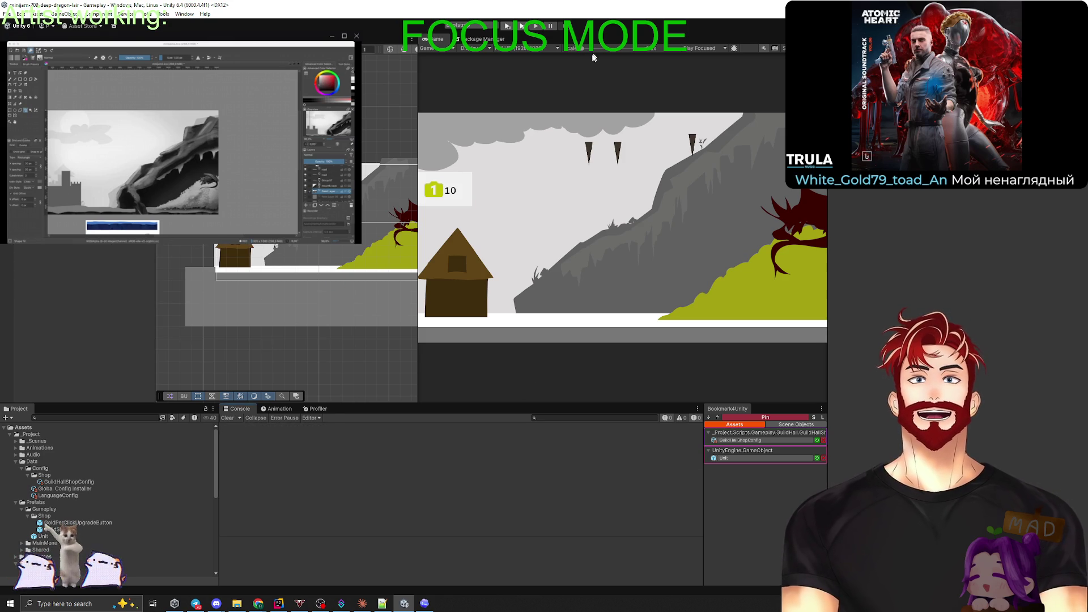
# Play the game, start a new game, and buy one unit in the GuildShop.
pyautogui.click(508, 27)
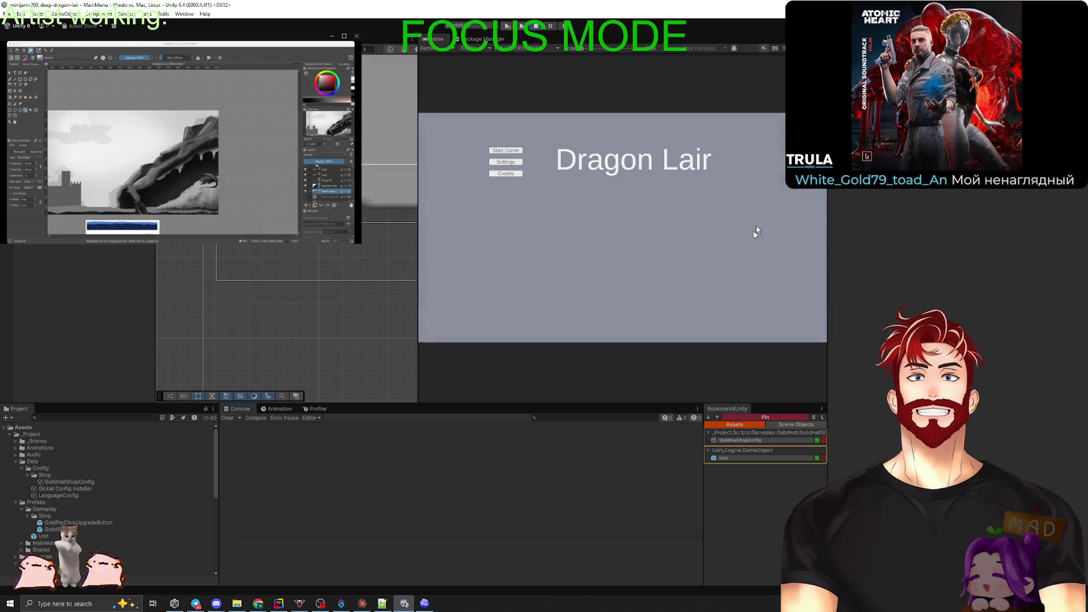
pyautogui.click(505, 153)
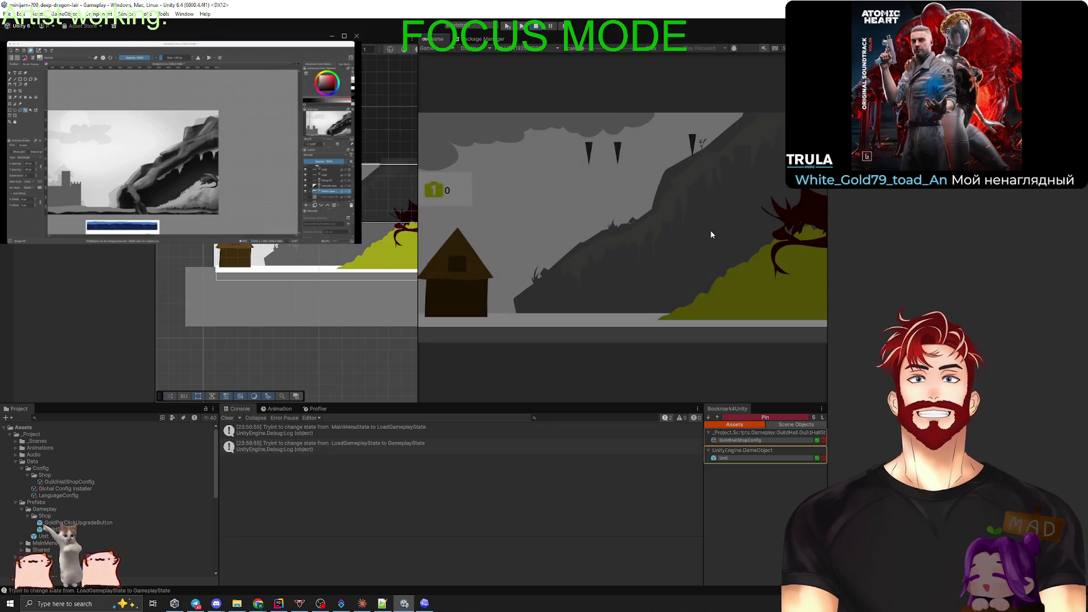
pyautogui.click(450, 285)
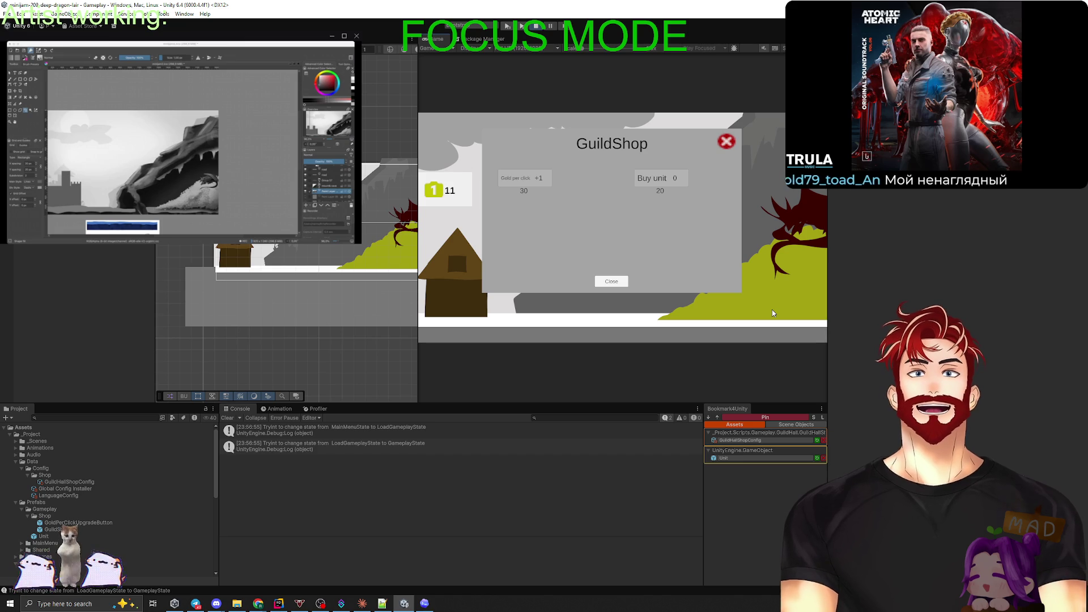
pyautogui.click(659, 178)
pyautogui.click(723, 142)
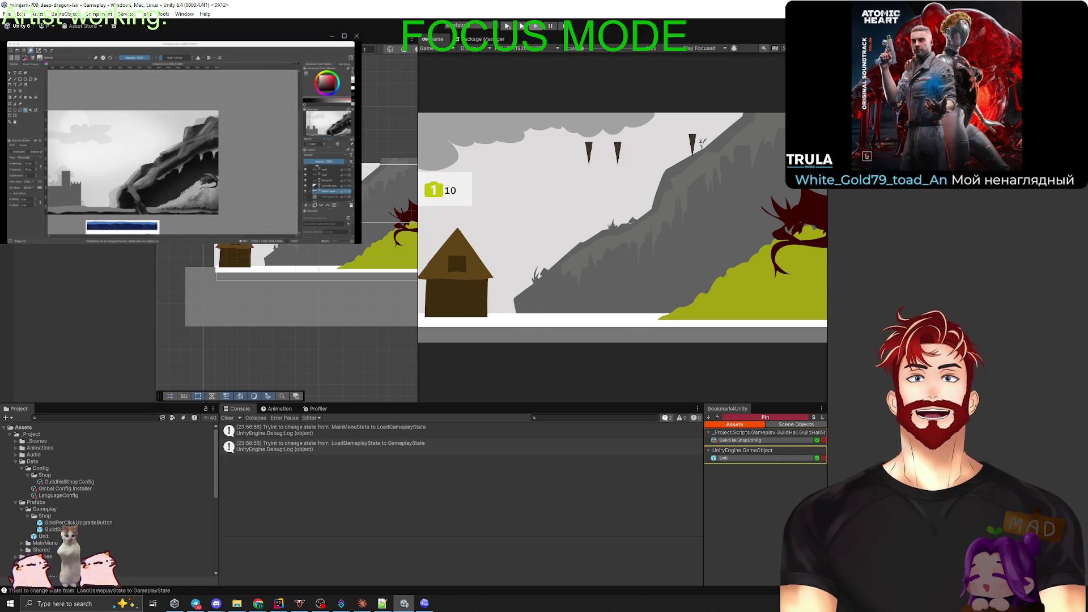
pyautogui.click(278, 603)
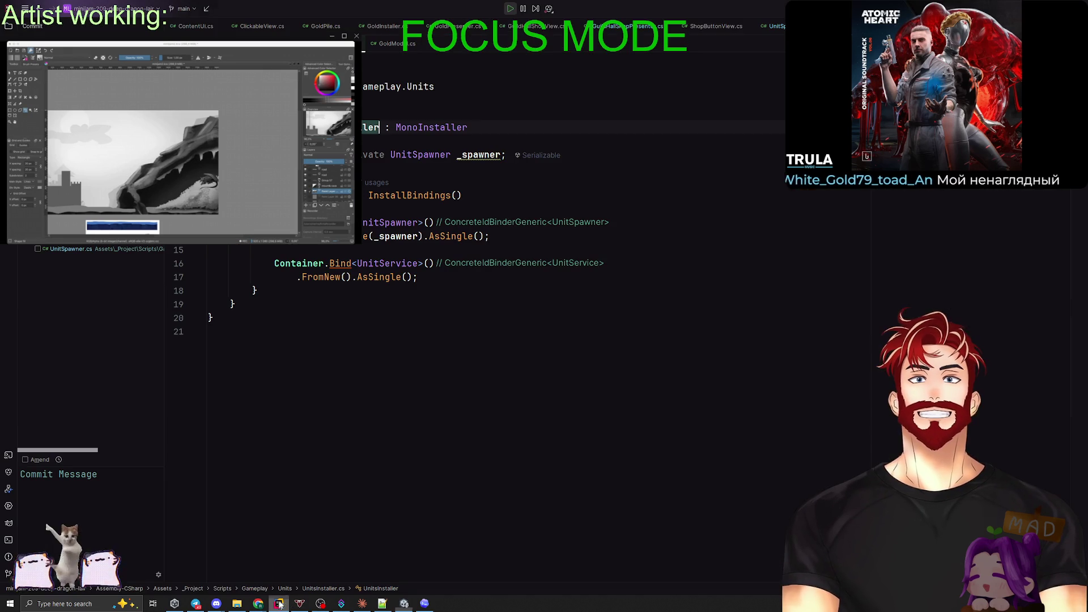
# Select all changed files for commit with message 'Unit logic moved into unit service'.
pyautogui.hotkey('ctrl', 'k')
pyautogui.click(74, 484)
pyautogui.write('Unit logic moved into unit service')
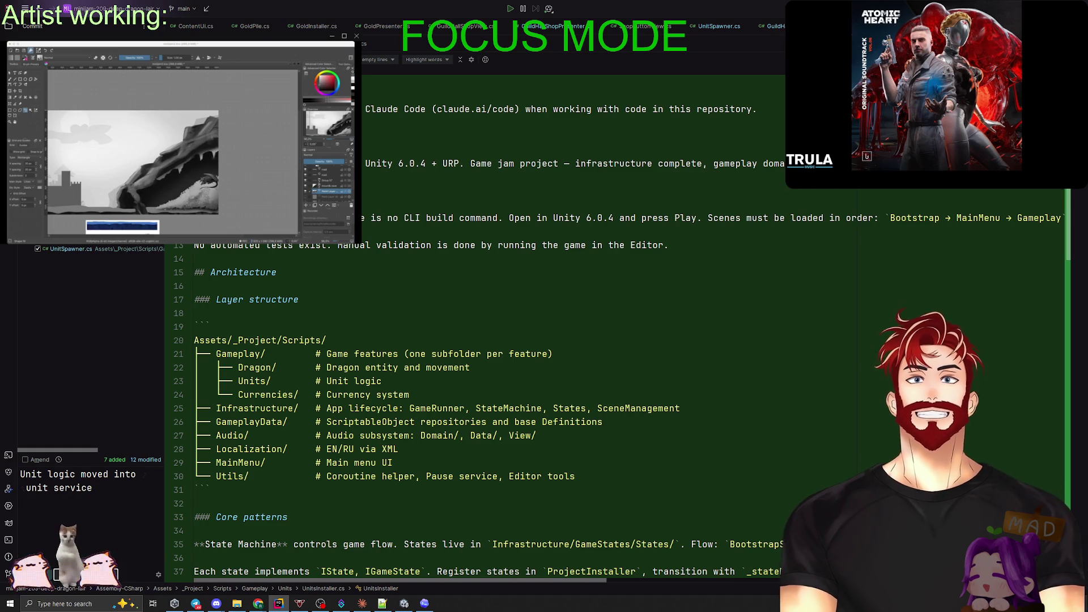
pyautogui.hotkey('alt', 'Tab')
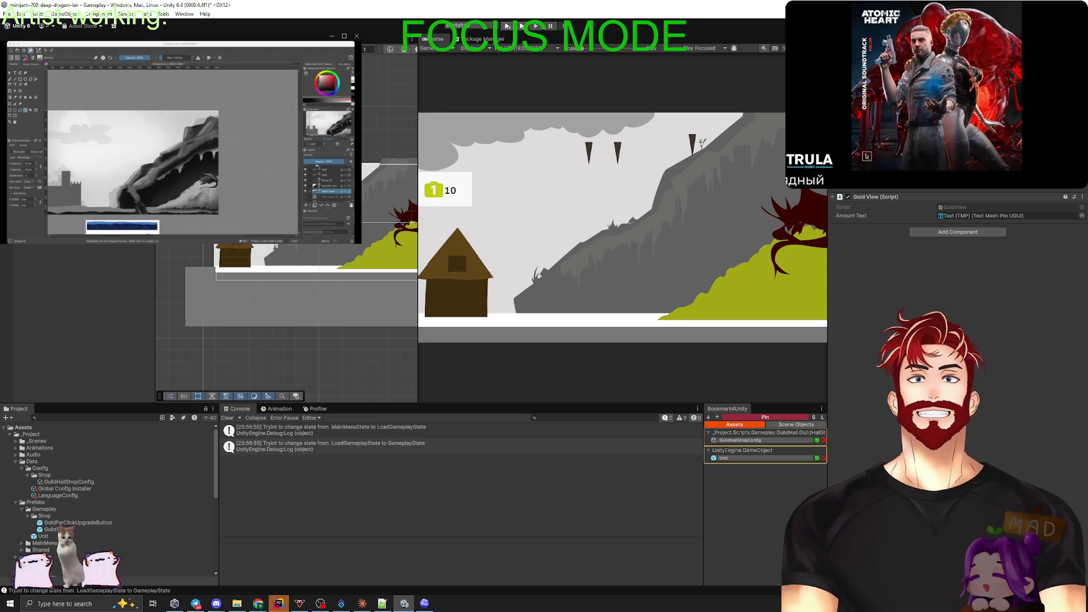
# Widen the Scene view, pan over the canvas, and drag the gold counter panel into view.
pyautogui.scroll(5, 203, 260)
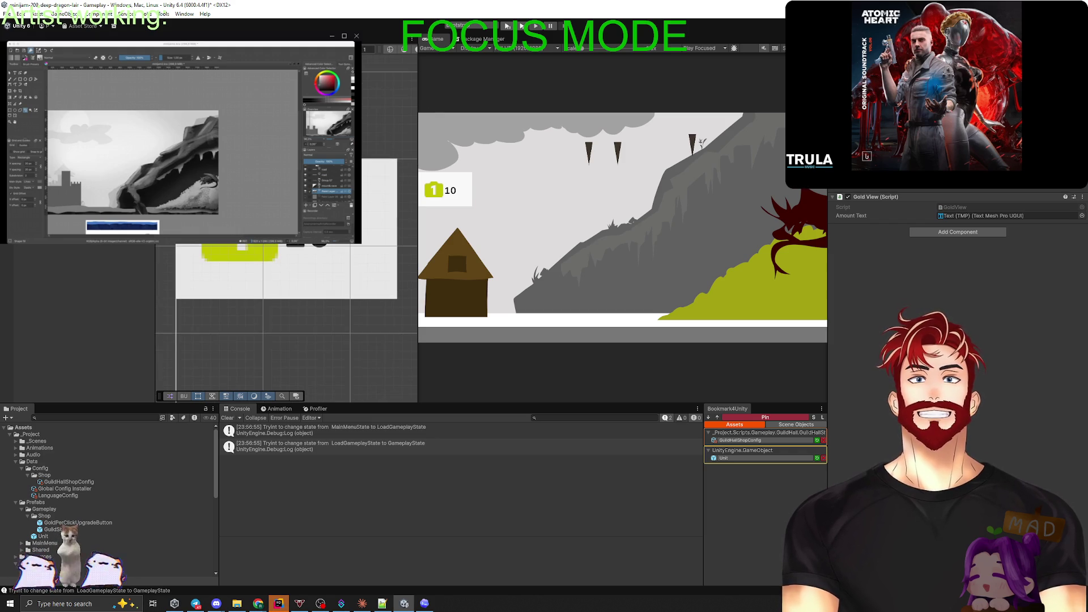
pyautogui.scroll(-4, 204, 260)
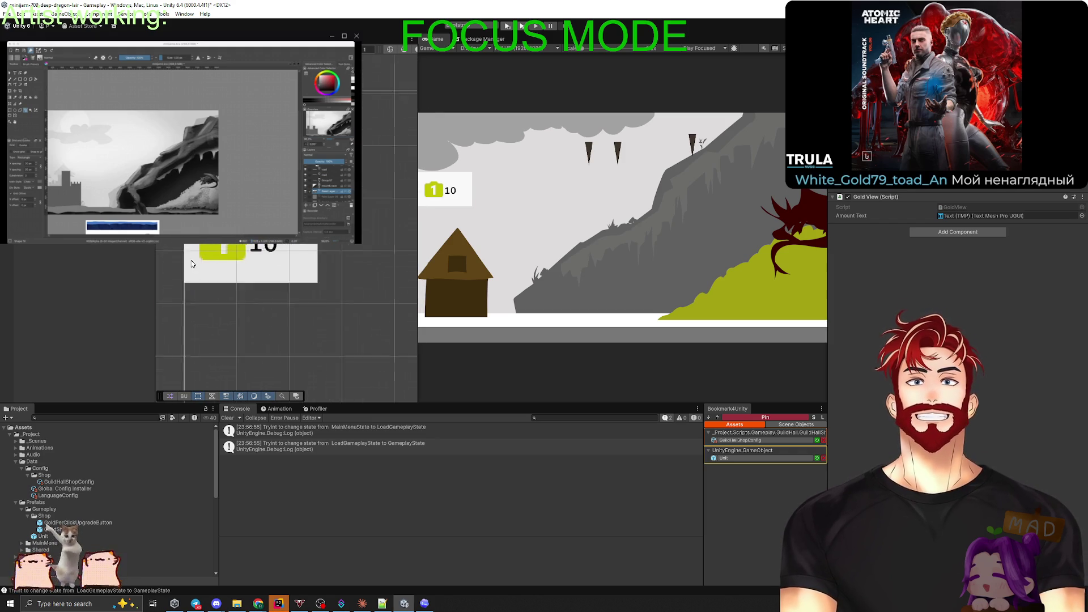
pyautogui.moveTo(417, 260); pyautogui.dragTo(617, 261)
pyautogui.scroll(-2, 204, 250)
pyautogui.scroll(5, 204, 249)
pyautogui.moveTo(204, 249); pyautogui.dragTo(258, 256)
pyautogui.moveTo(317, 187)
pyautogui.mouseDown()
pyautogui.moveTo(497, 166)
pyautogui.moveTo(515, 139)
pyautogui.mouseUp()
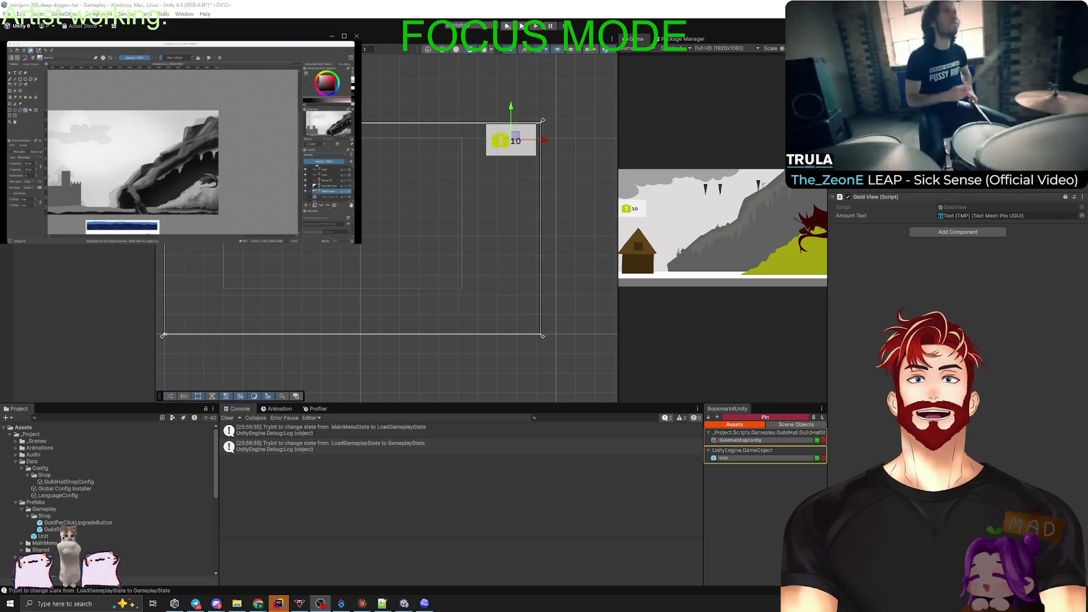
# Commit 'Unit logic moved into unit service' and push it to the remote repository.
pyautogui.hotkey('alt', 'Tab')
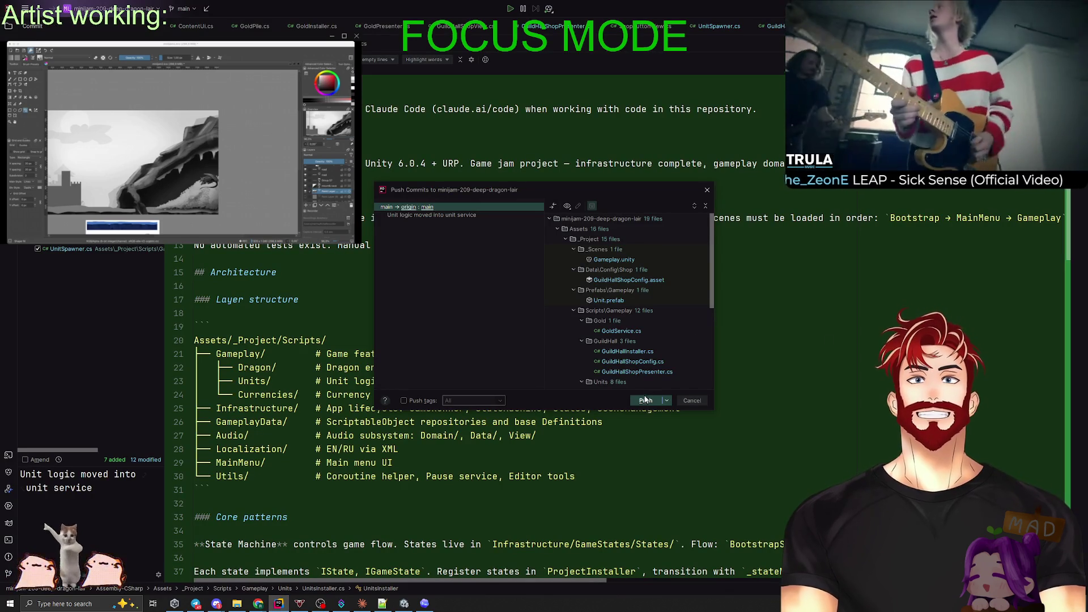
pyautogui.click(645, 400)
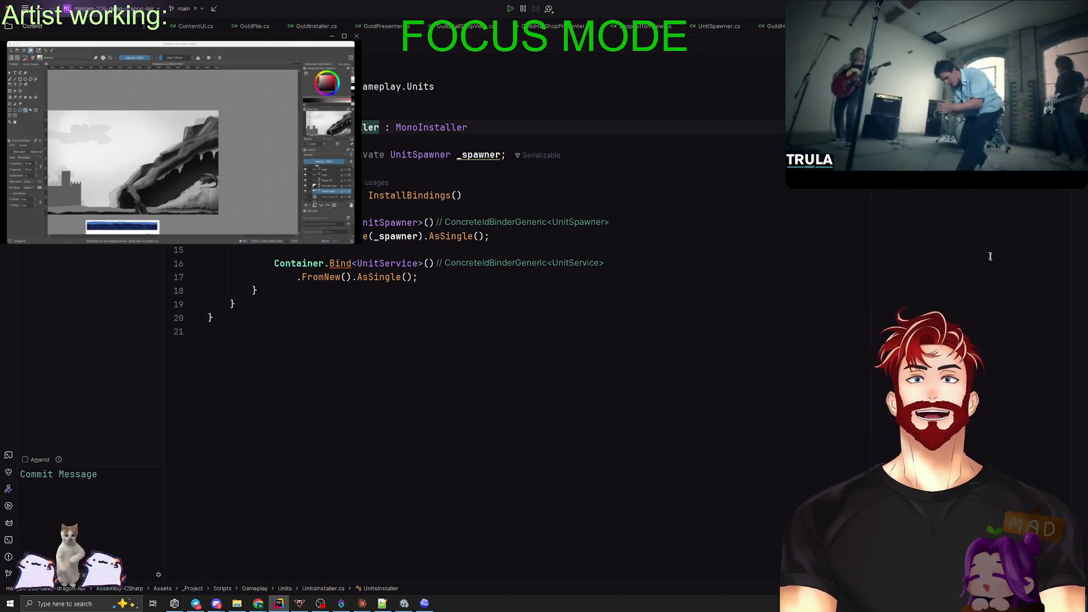
pyautogui.hotkey('alt', 'Tab')
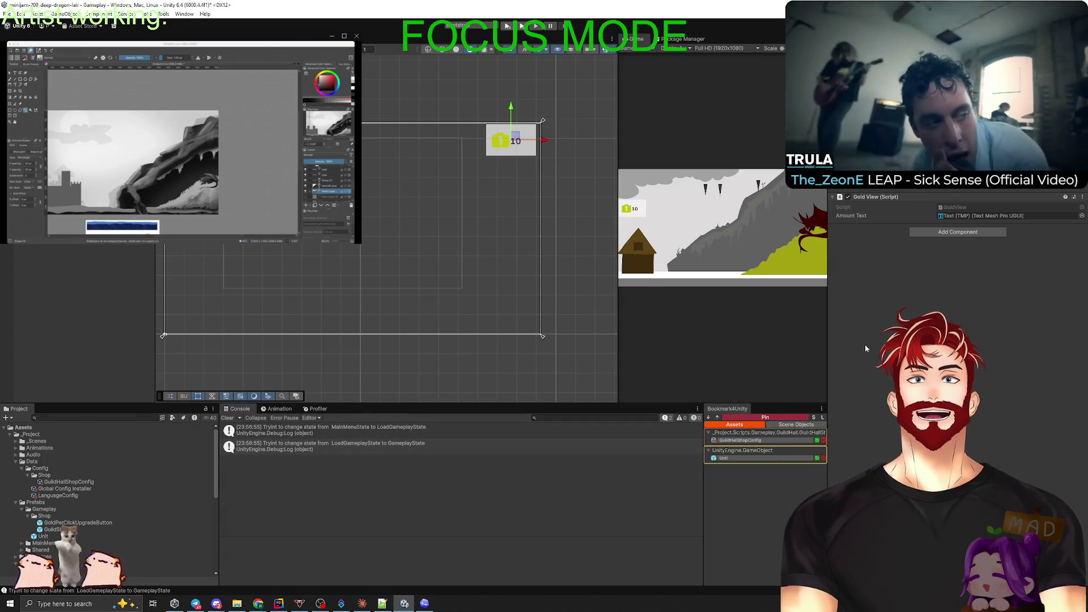
# Clear the console, restore the Game view width, and inspect the gold counter's child objects.
pyautogui.click(226, 418)
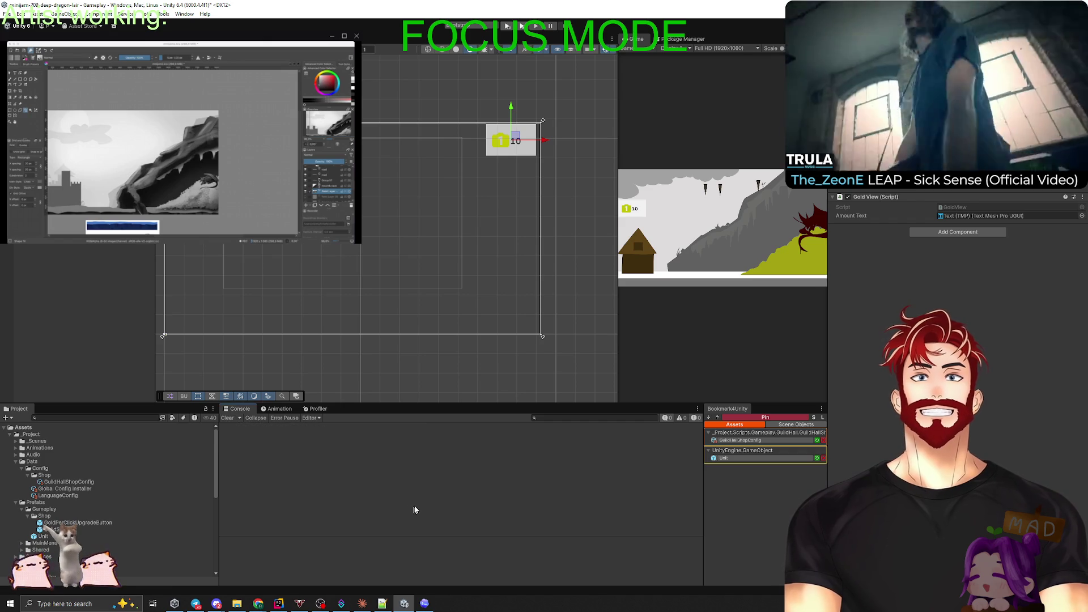
pyautogui.click(82, 260)
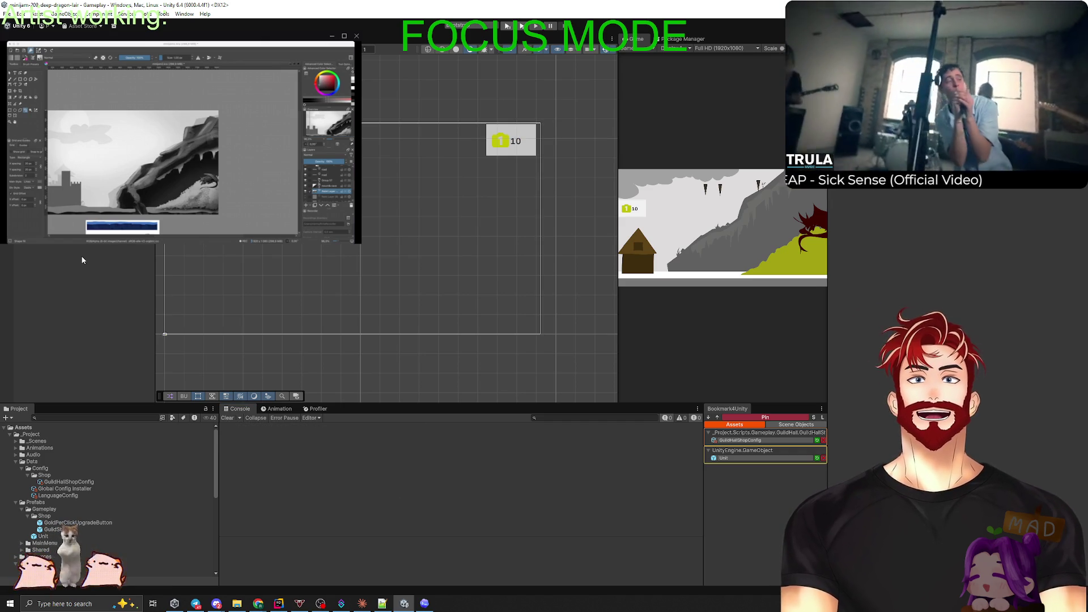
pyautogui.moveTo(616, 251); pyautogui.dragTo(307, 251)
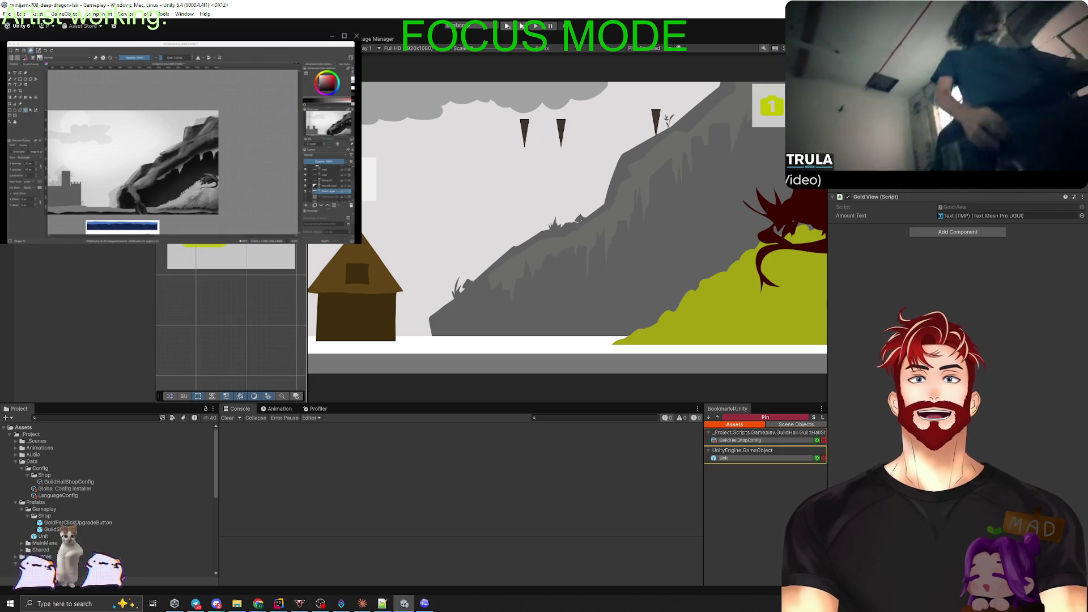
pyautogui.press('Down')
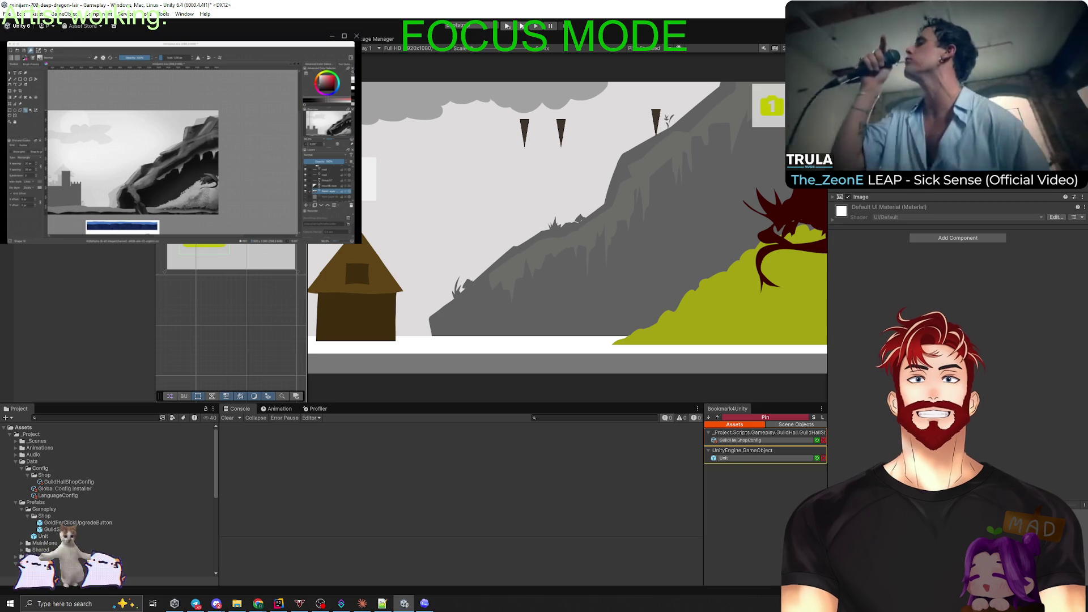
pyautogui.press('Down')
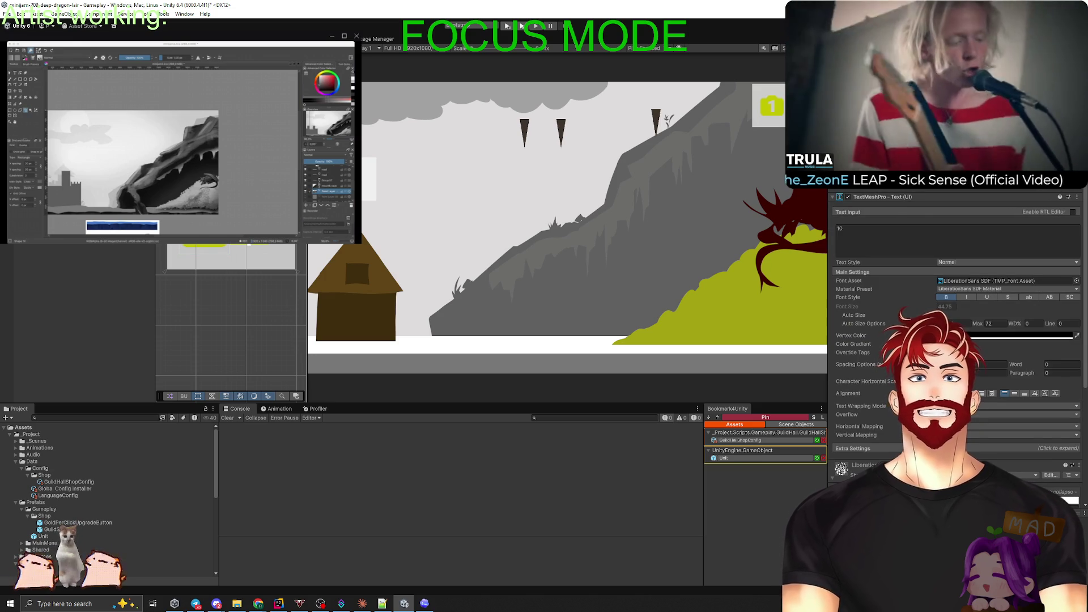
pyautogui.press('Up')
pyautogui.press('Up')
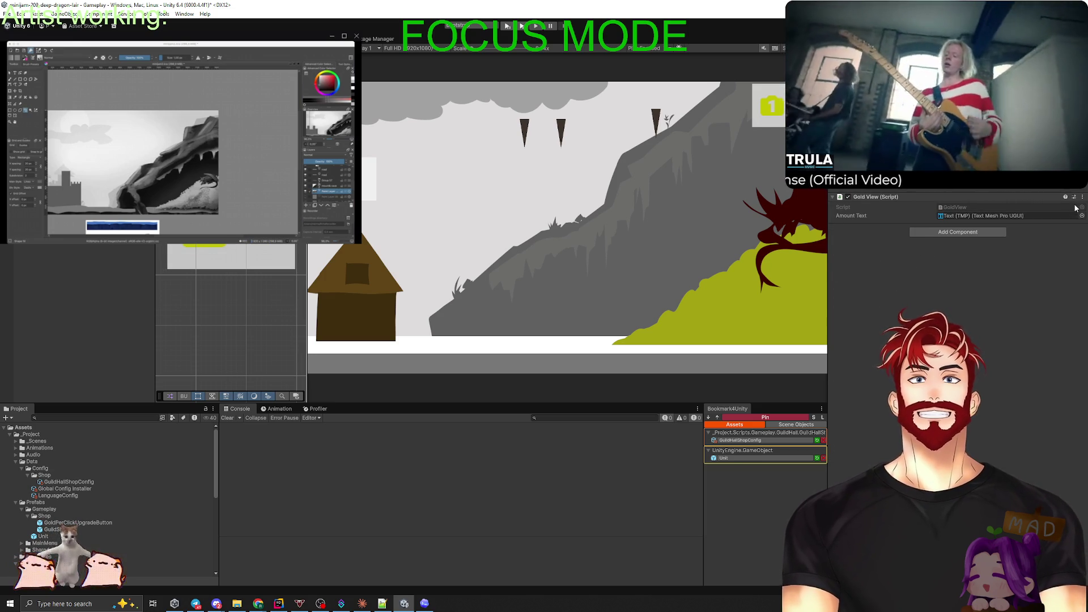
# Open the GoldView.cs script from the Gold View component in Rider.
pyautogui.click(974, 206)
pyautogui.doubleClick(974, 206)
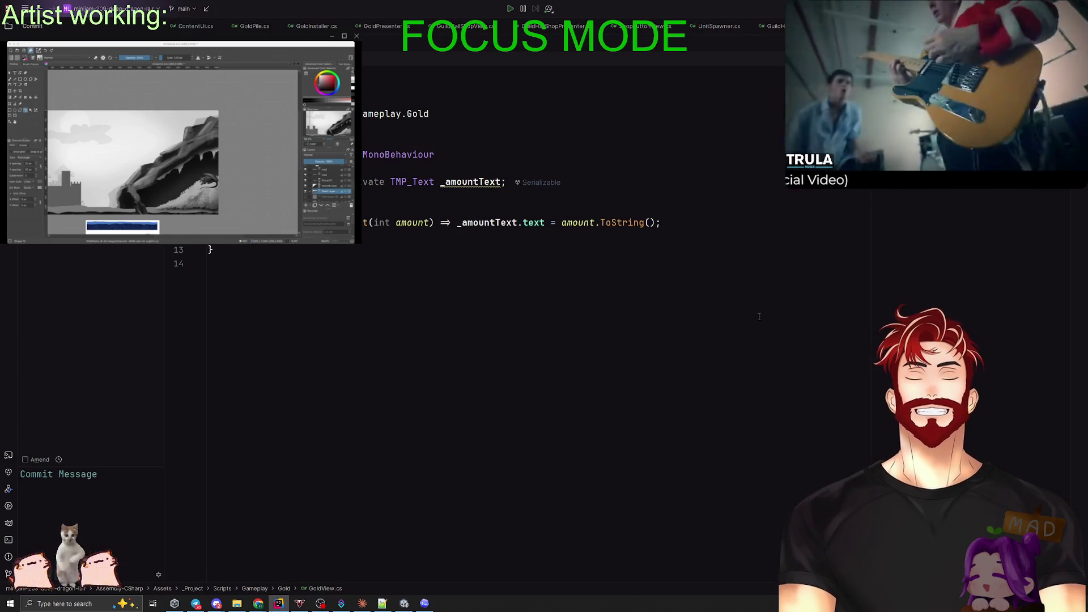
pyautogui.press('super+Tab')
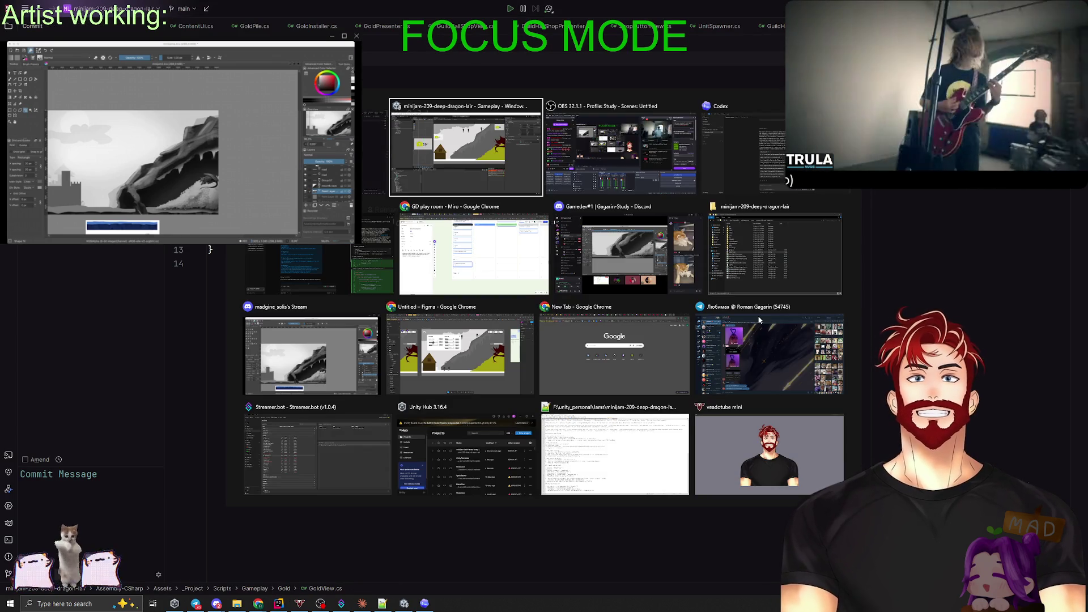
# Ask Codex, in Russian, for a UnitView modelled on GoldView showing the current unit count.
pyautogui.press('Return')
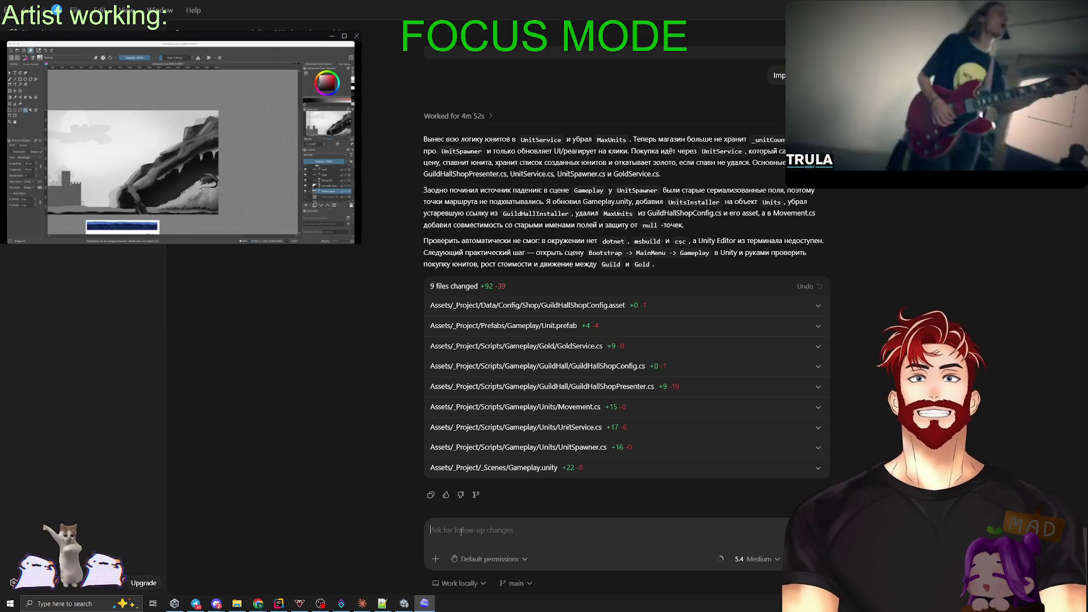
pyautogui.write('Lj')
pyautogui.press('BackSpace')
pyautogui.press('BackSpace')
pyautogui.write('Добавь ')
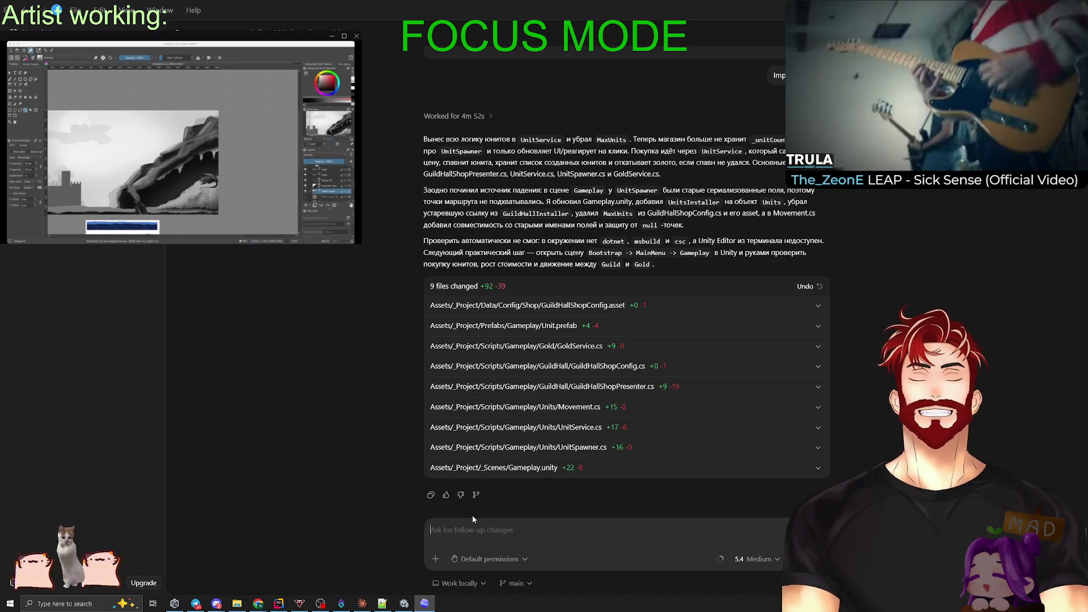
pyautogui.write('Unit')
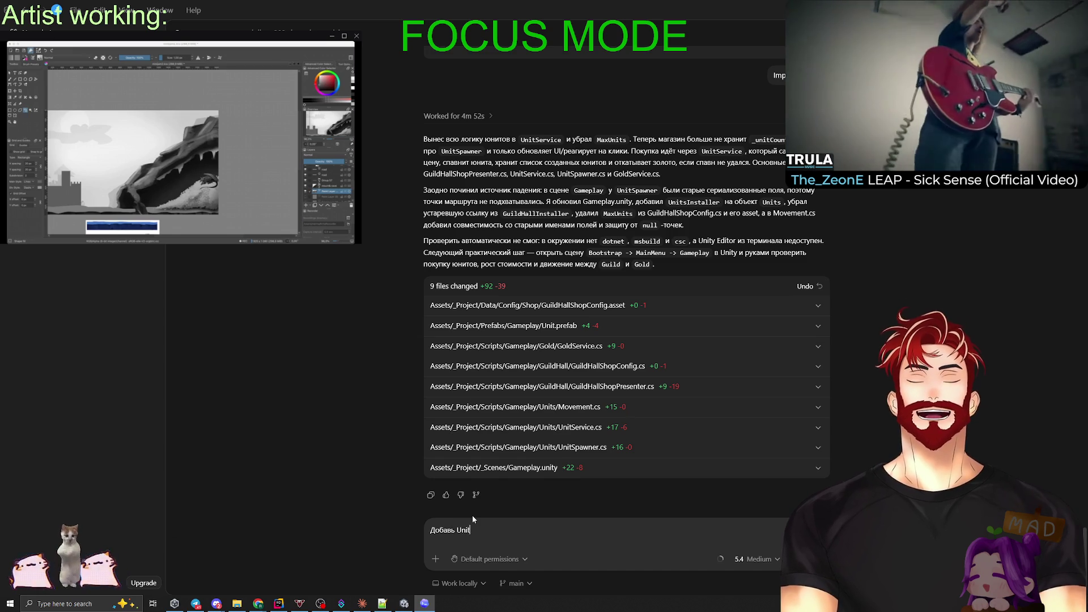
pyautogui.write('View по аналогии с GoldView, который будет отображать текущее')
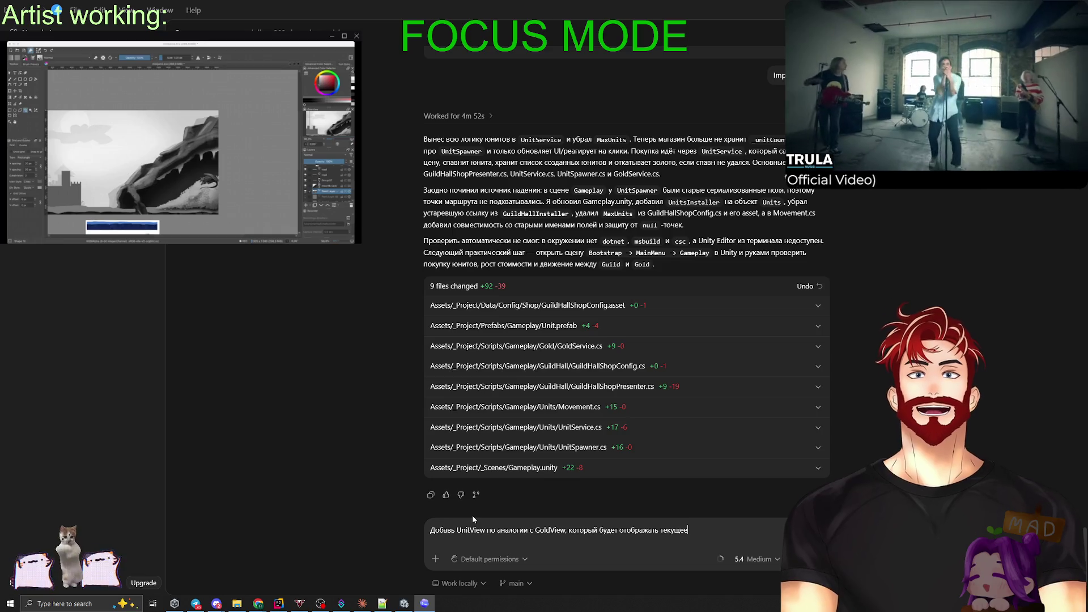
pyautogui.write(' количество юнито')
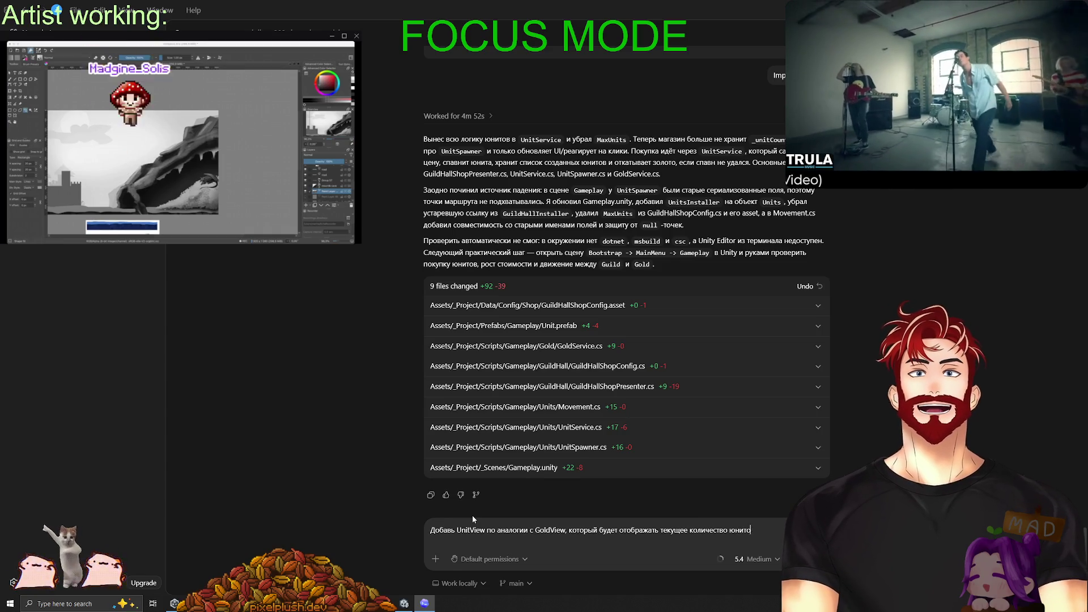
pyautogui.write('в (спойлер')
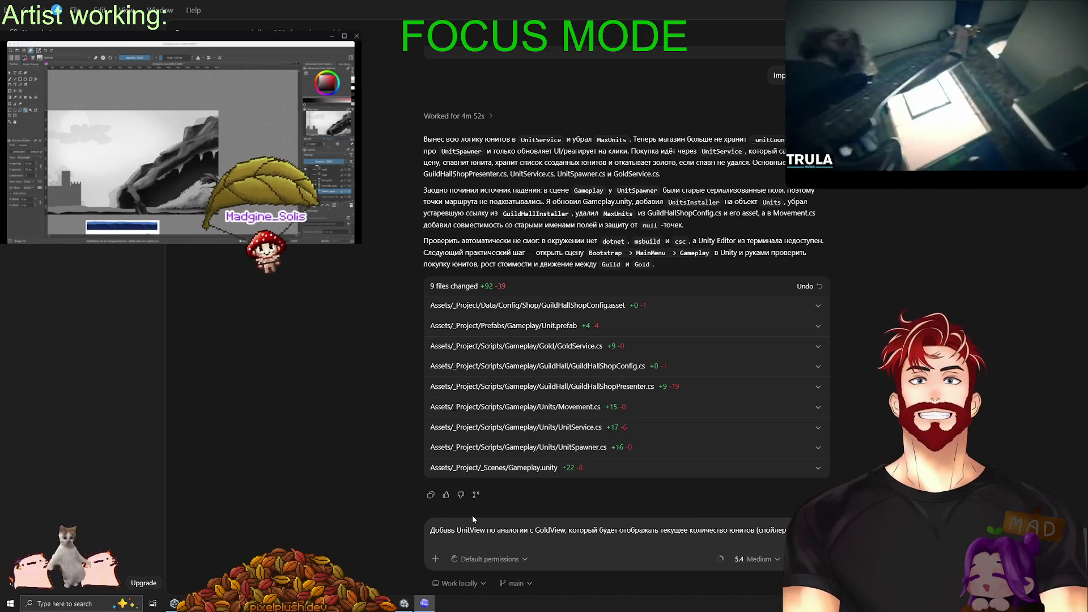
pyautogui.write(' будущ')
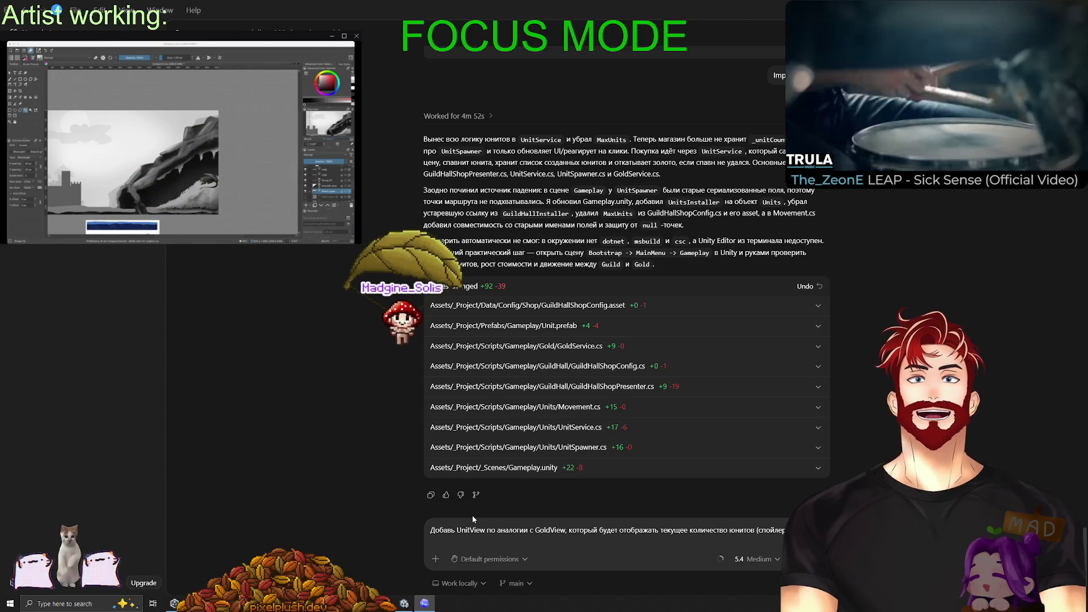
pyautogui.write('ем будут и')
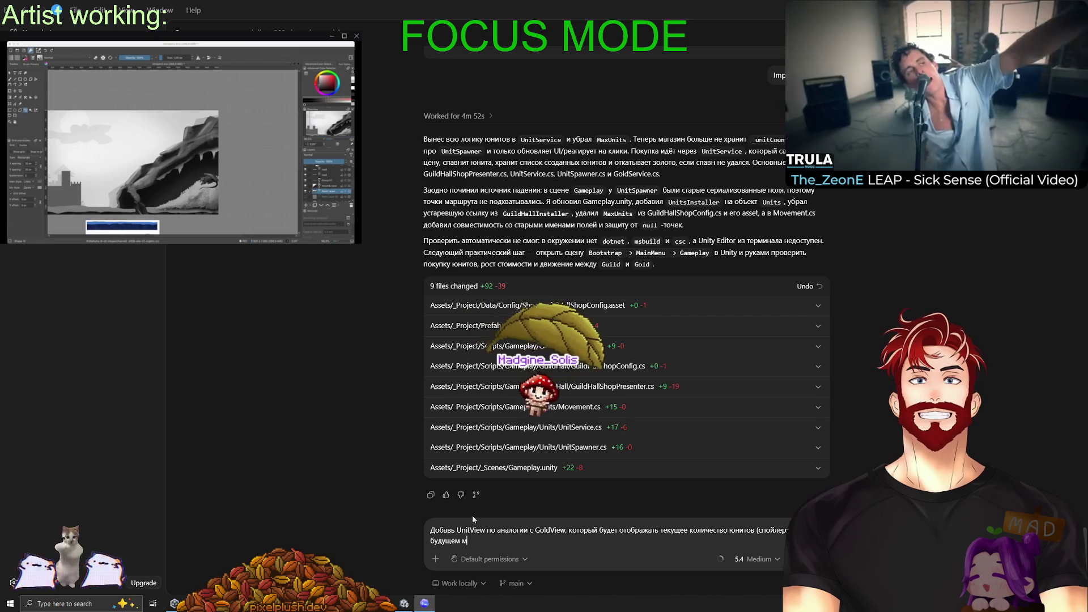
pyautogui.write(' уменьшат')
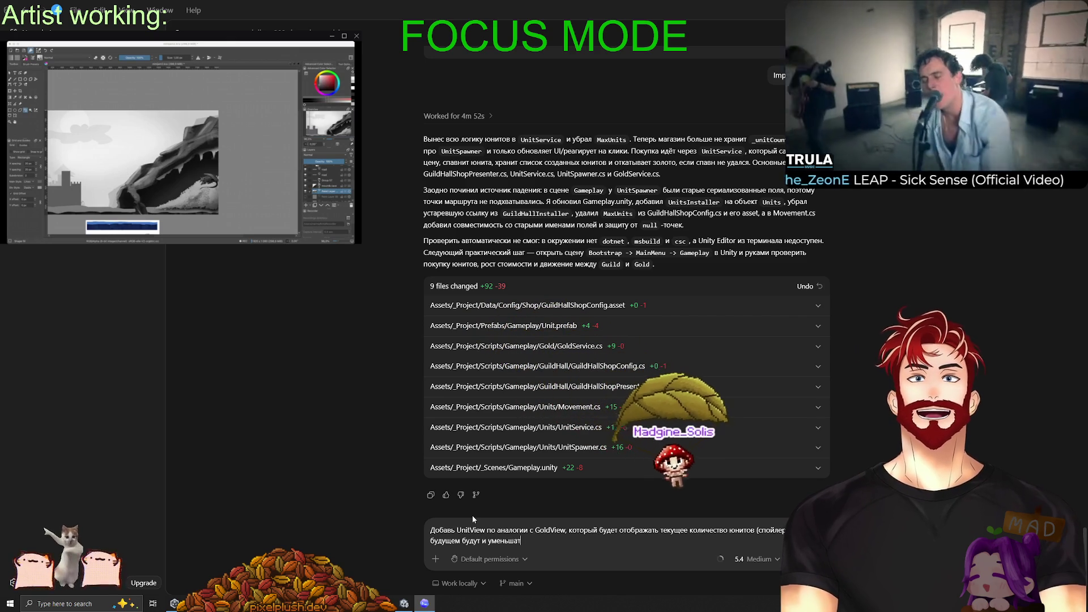
pyautogui.write('ься, не только п')
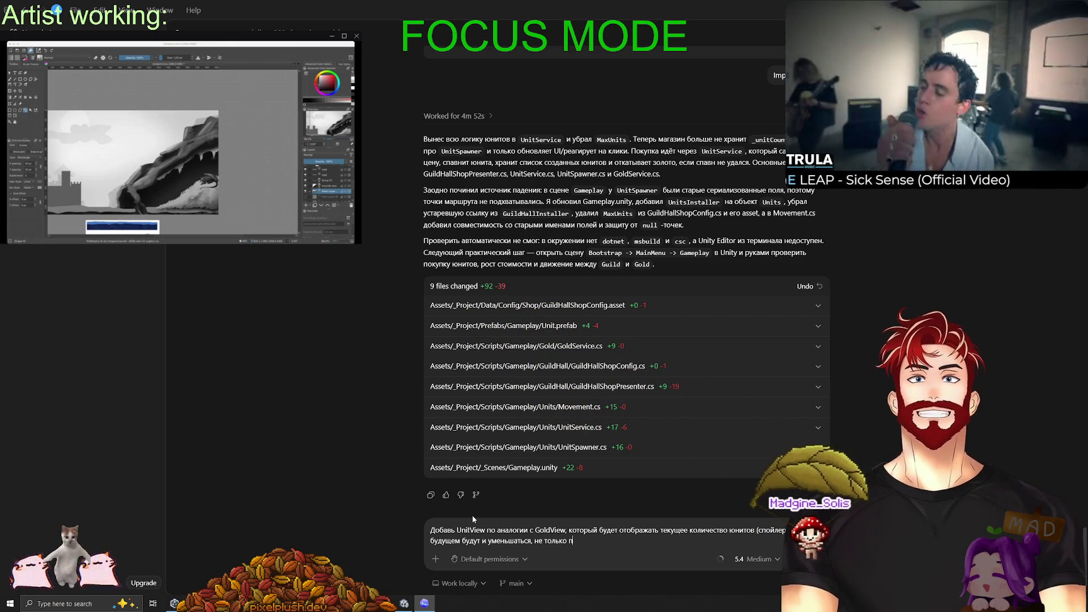
pyautogui.write('рибавляться)')
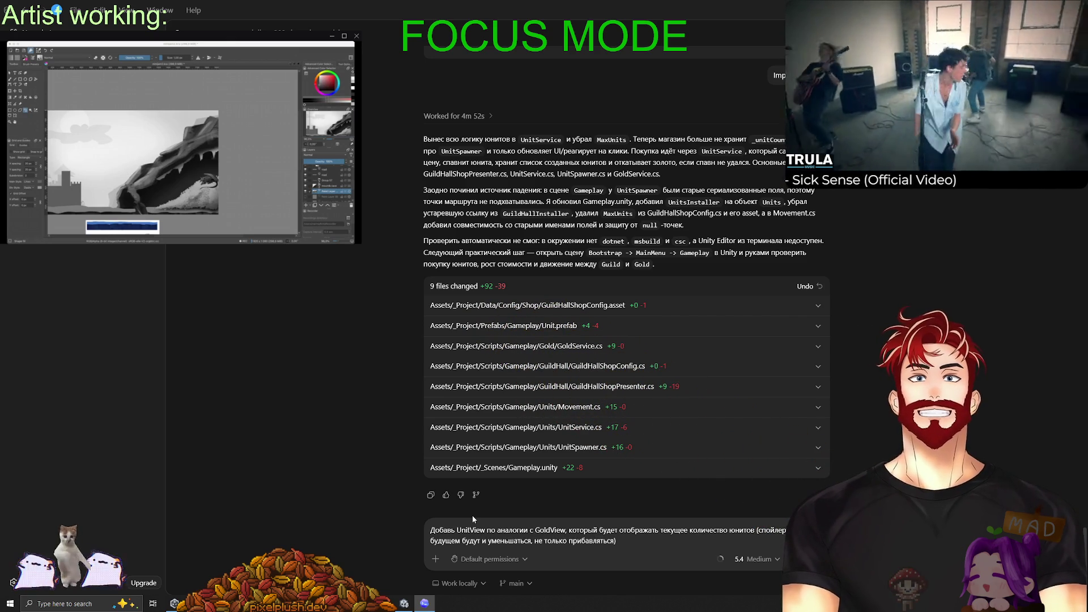
pyautogui.press('Return')
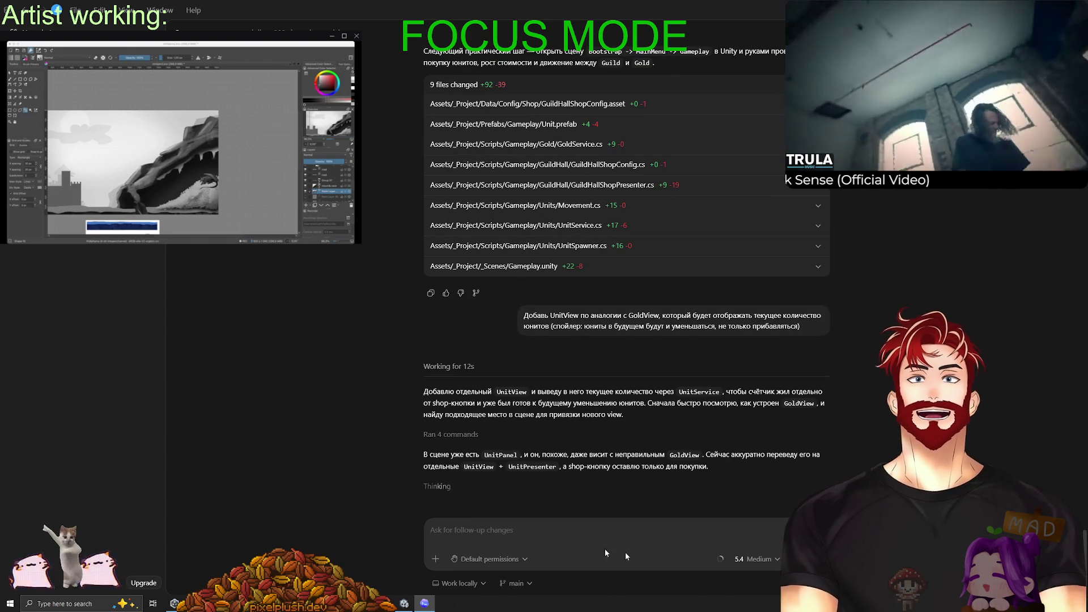
# Turn on Plan mode from the chat's + options menu.
pyautogui.click(436, 560)
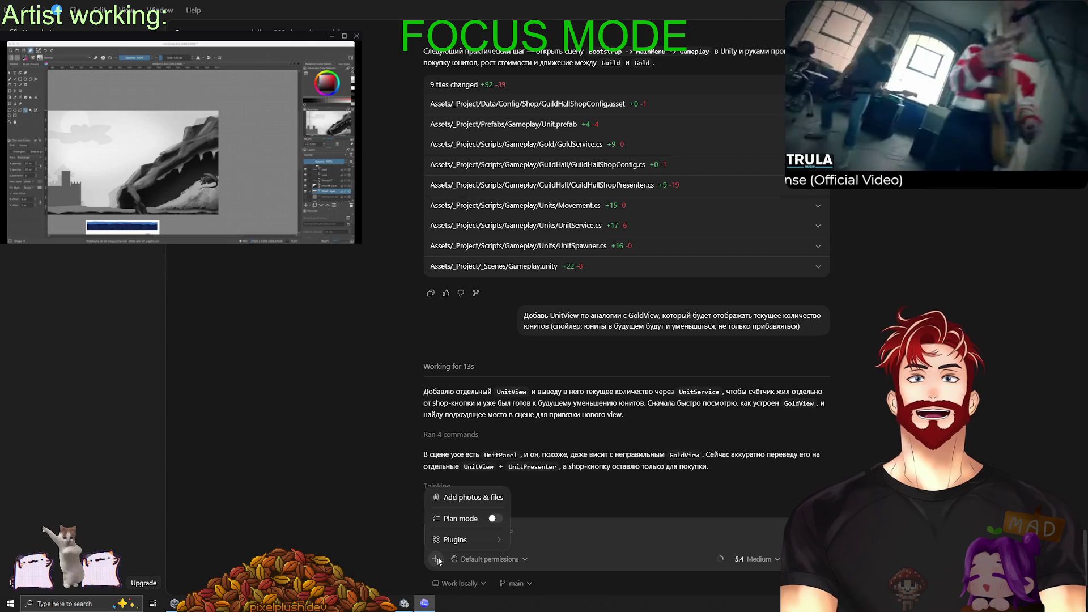
pyautogui.click(494, 519)
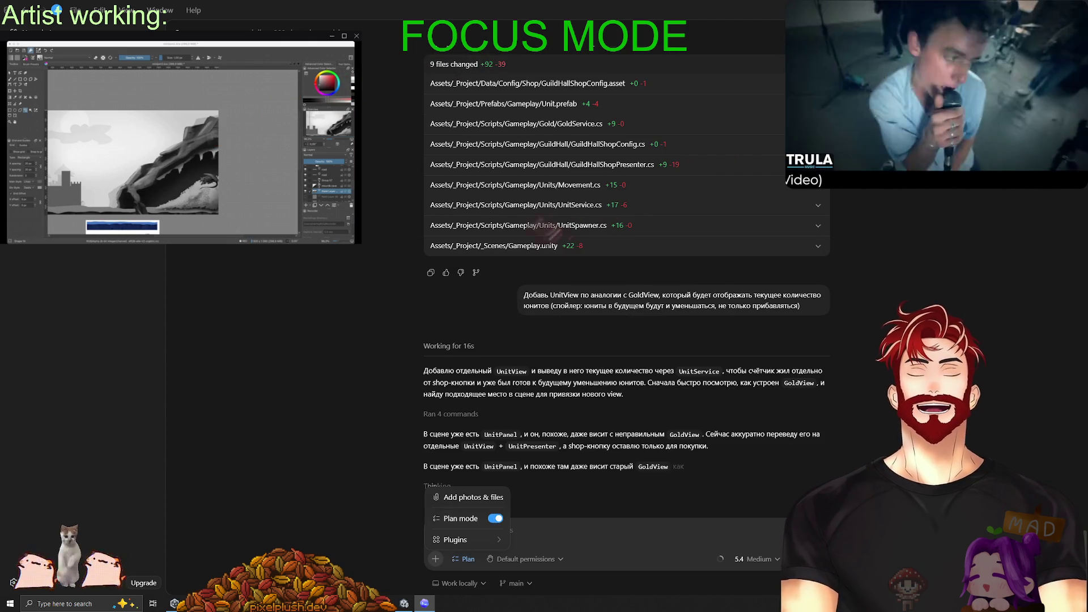
pyautogui.press('Escape')
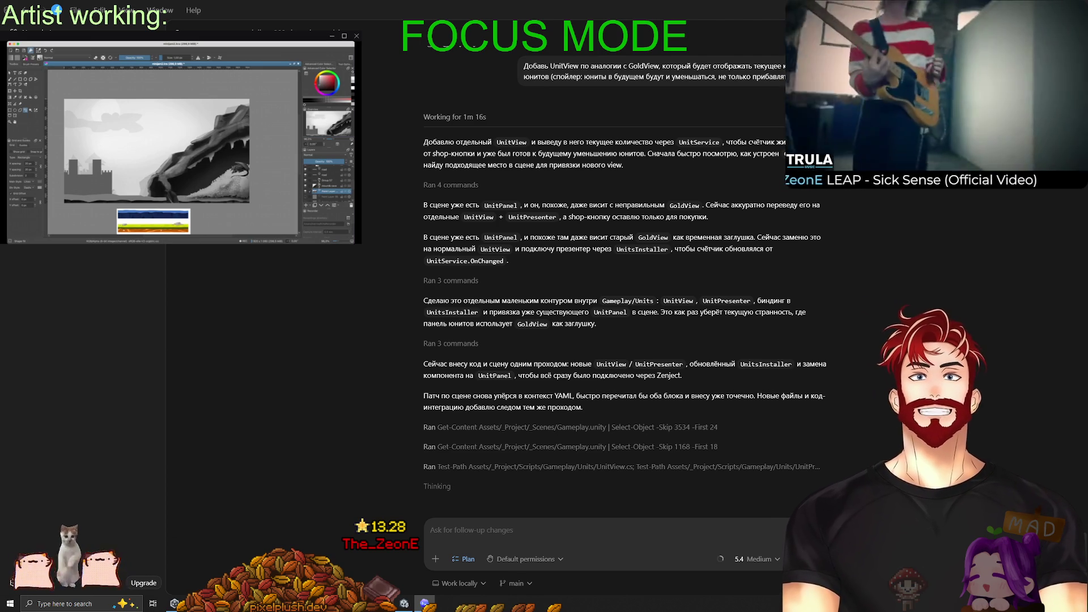
pyautogui.hotkey('alt', 'Tab')
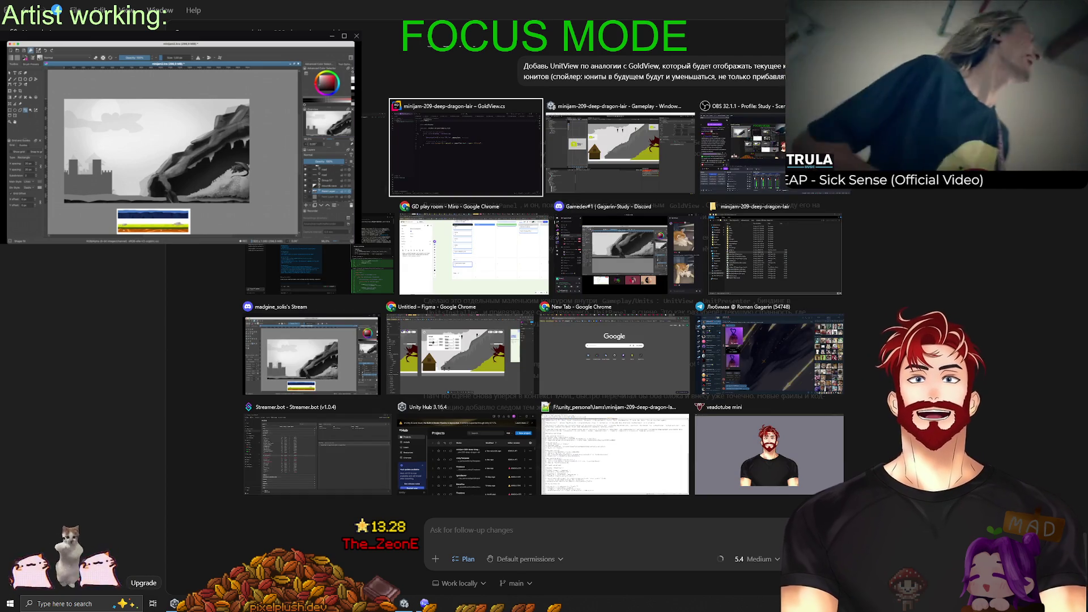
pyautogui.press('Tab')
pyautogui.press('Tab')
pyautogui.press('Tab')
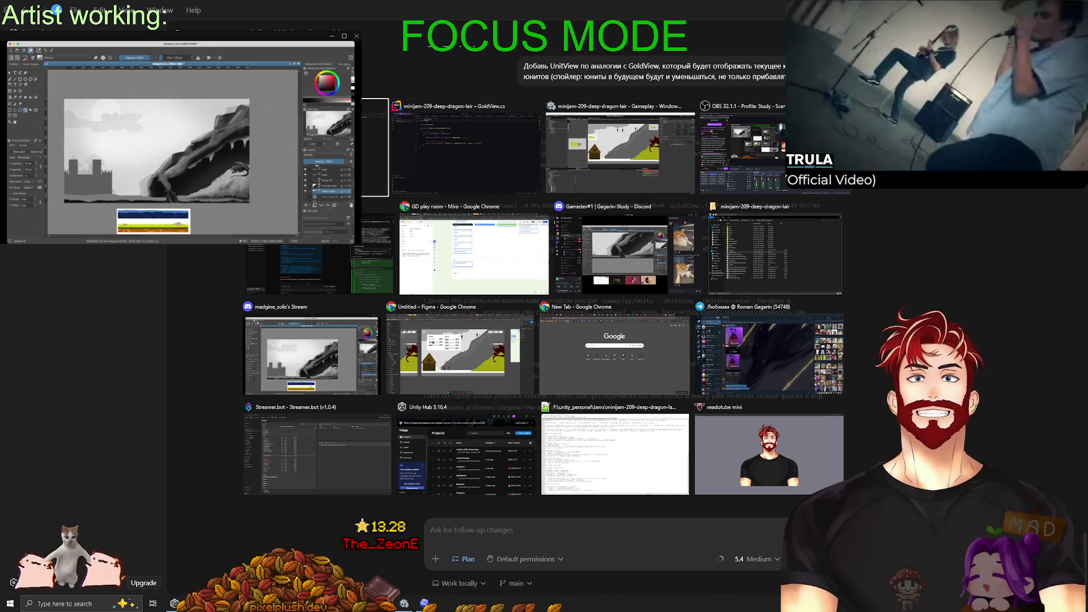
pyautogui.press('Escape')
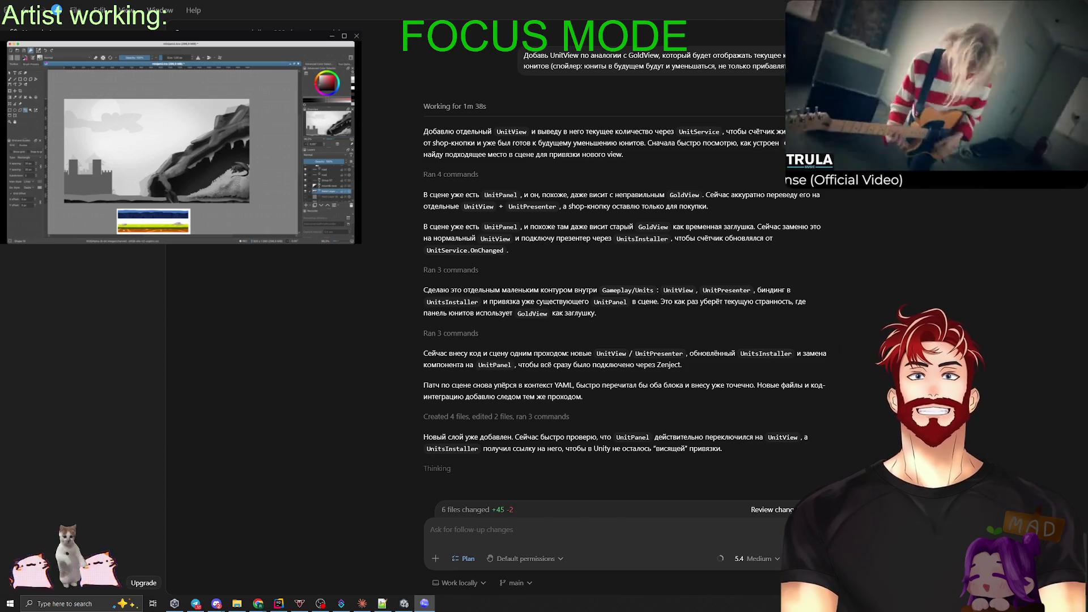
# Open the six-file diff review, widen it, and read the UnitView, UnitPresenter and UnitsInstaller changes.
pyautogui.click(770, 510)
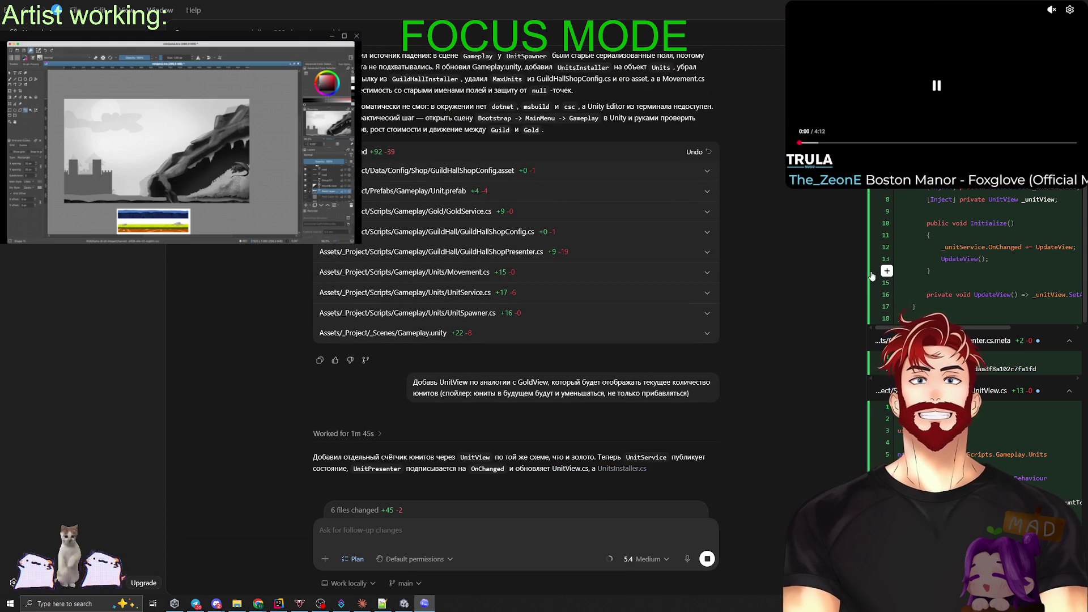
pyautogui.moveTo(871, 276); pyautogui.dragTo(749, 282)
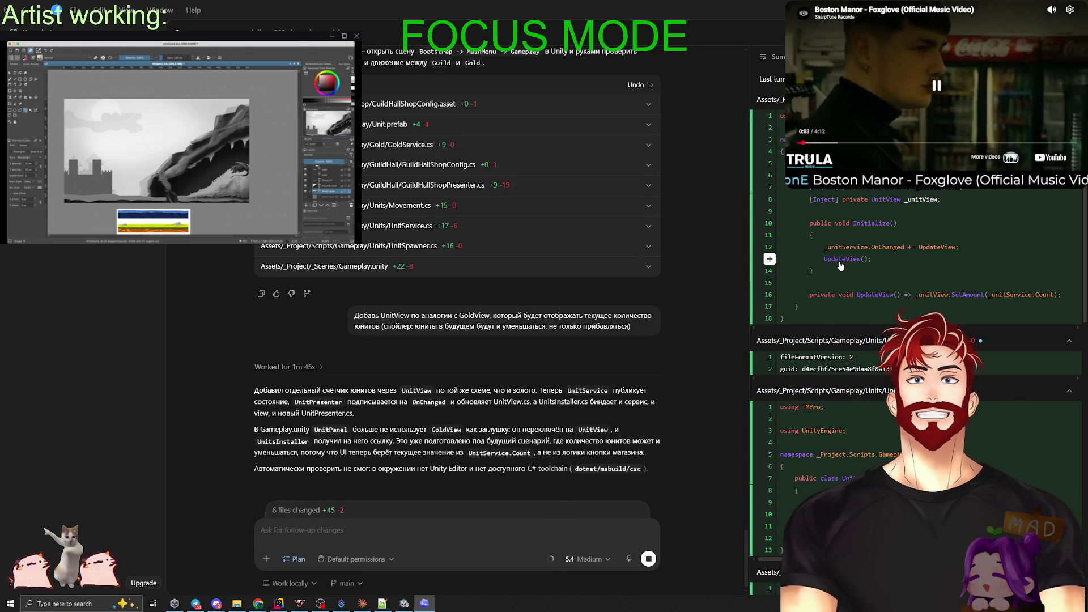
pyautogui.scroll(-1, 840, 266)
pyautogui.scroll(-6, 840, 265)
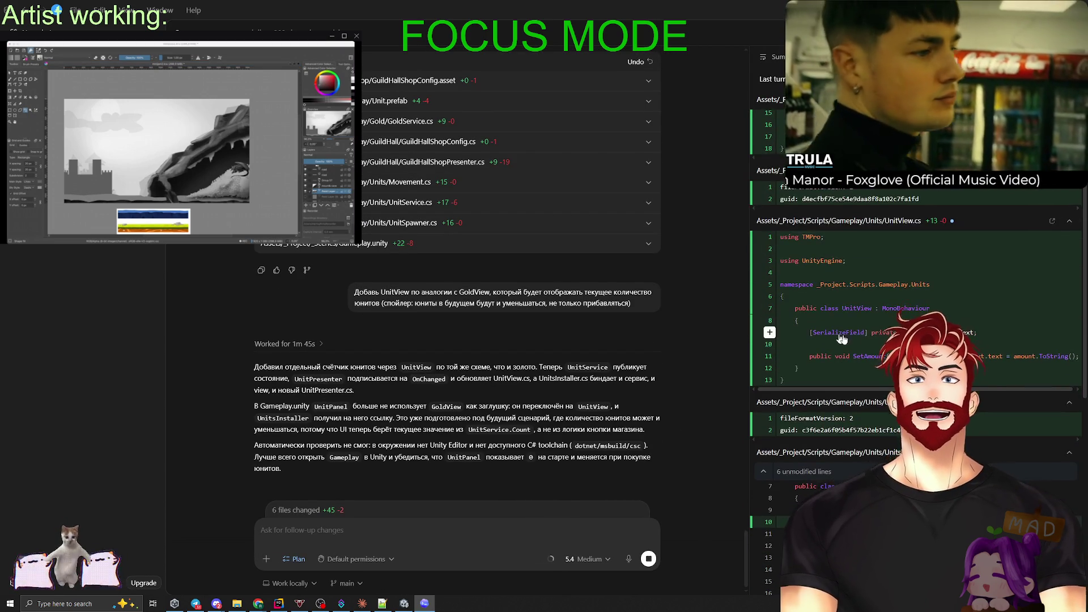
pyautogui.scroll(-3, 877, 363)
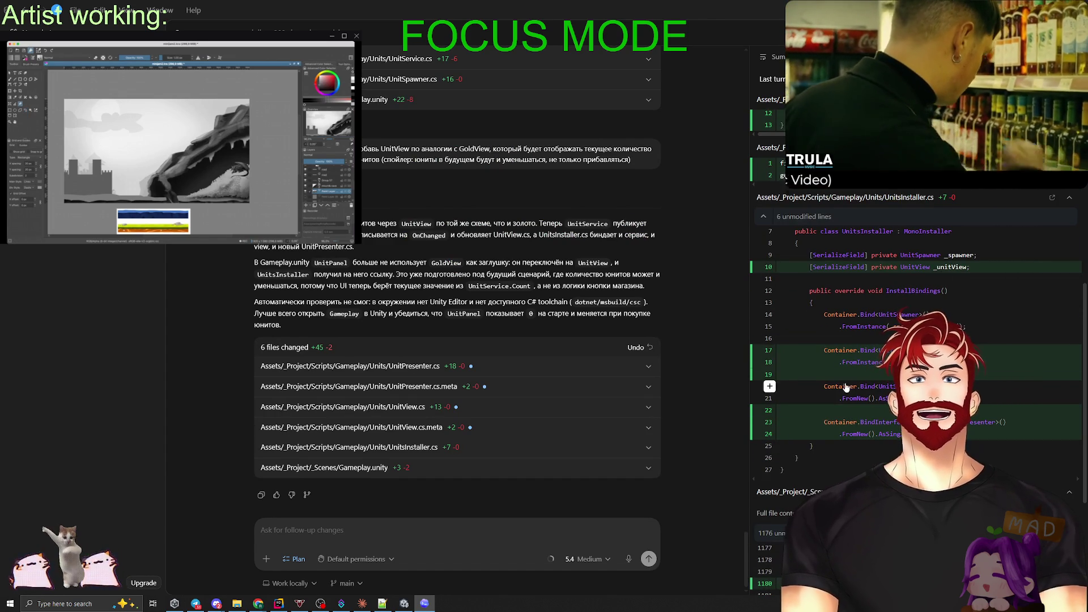
pyautogui.scroll(-4, 846, 388)
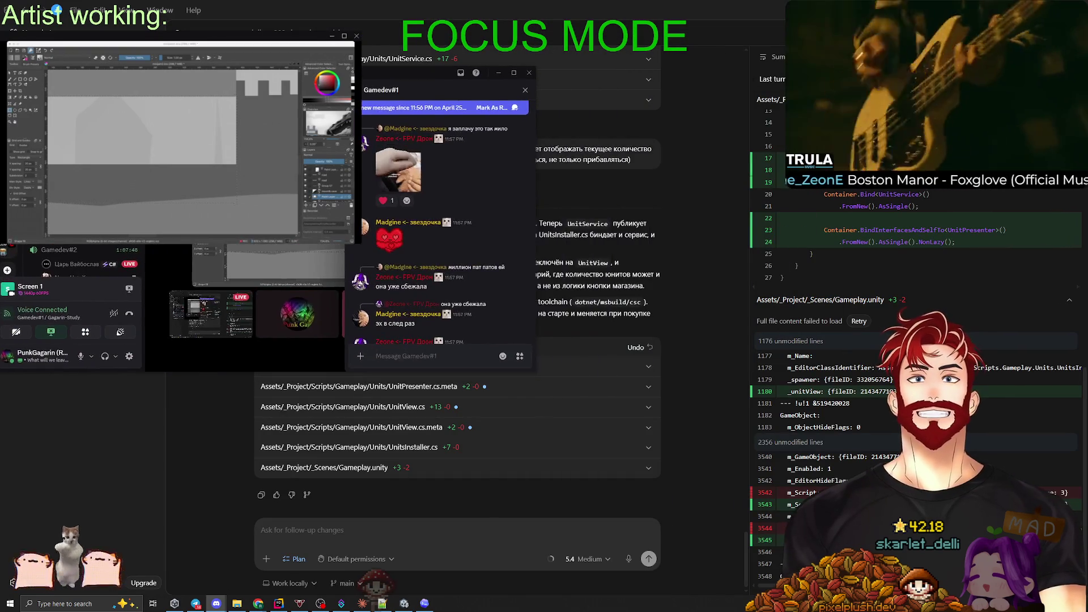
# Scroll through the Gamedev#1 chat and move the Discord window to the right edge.
pyautogui.scroll(5, 447, 248)
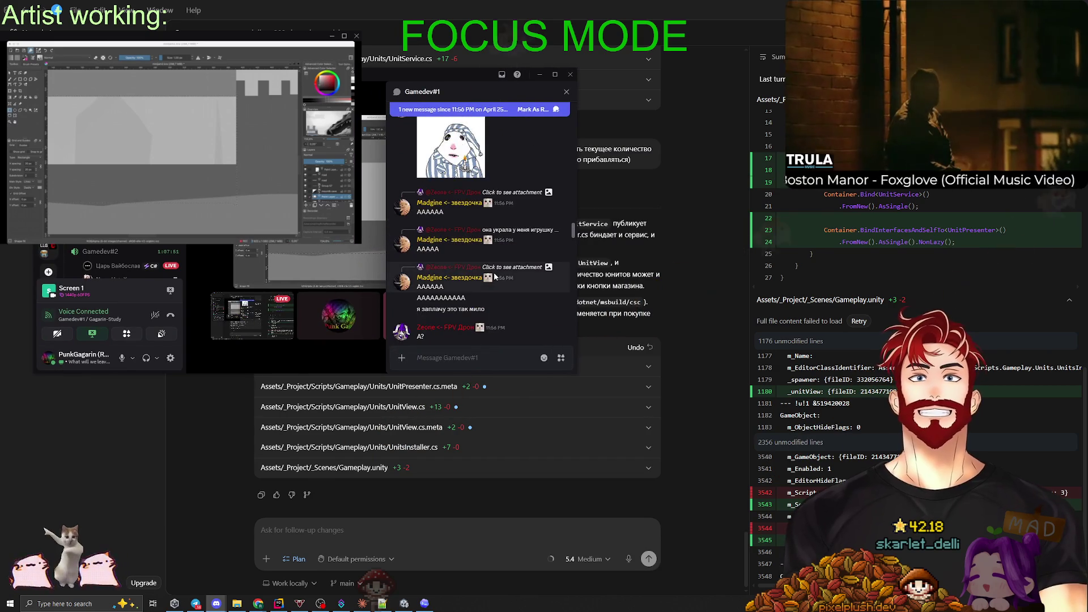
pyautogui.scroll(-10, 494, 275)
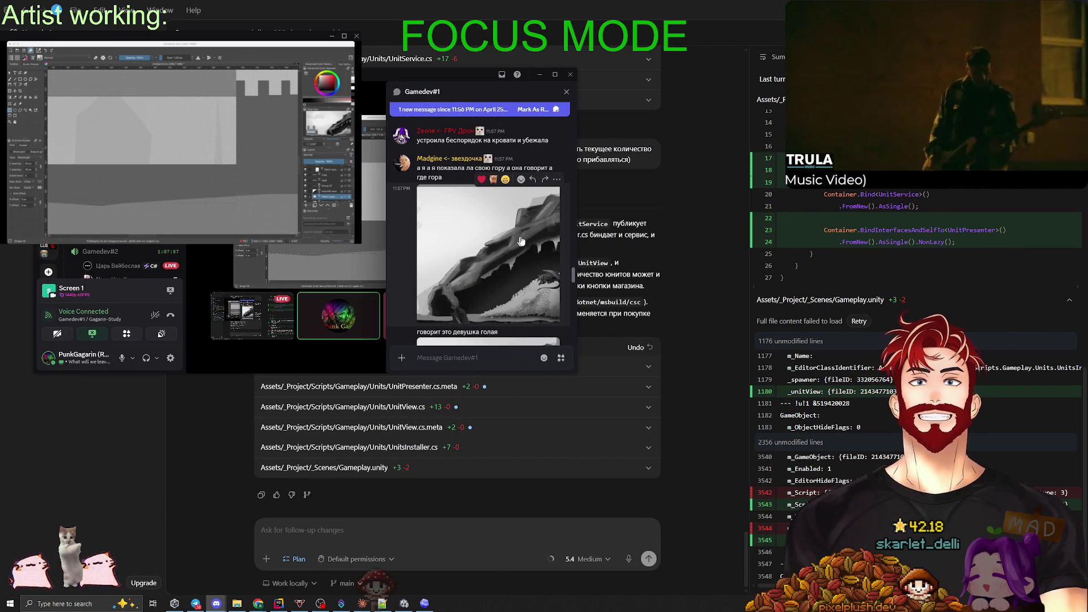
pyautogui.scroll(-3, 520, 242)
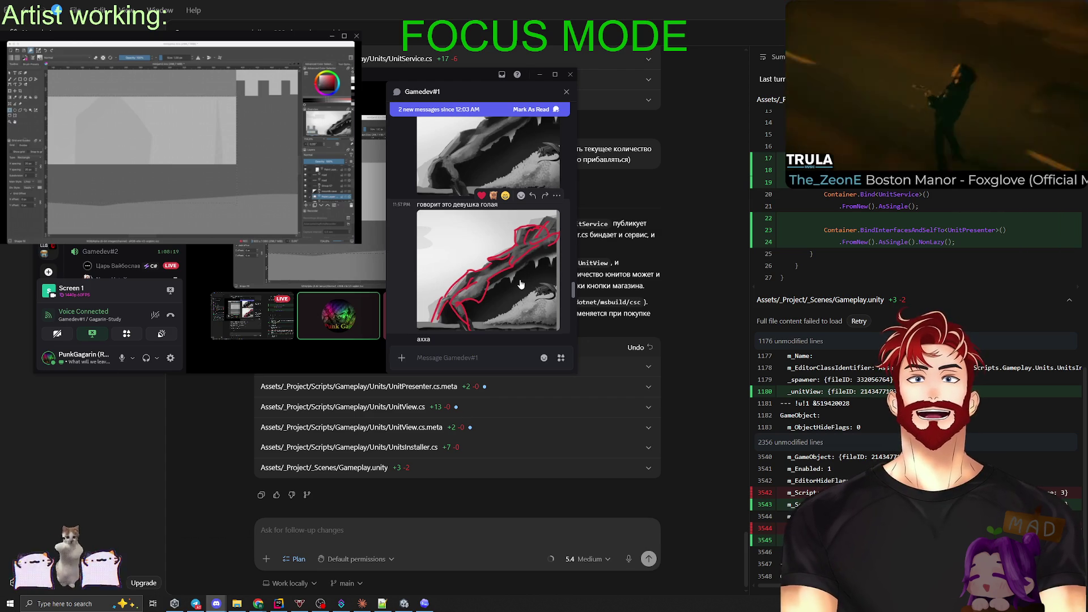
pyautogui.scroll(-2, 520, 283)
pyautogui.scroll(2, 498, 273)
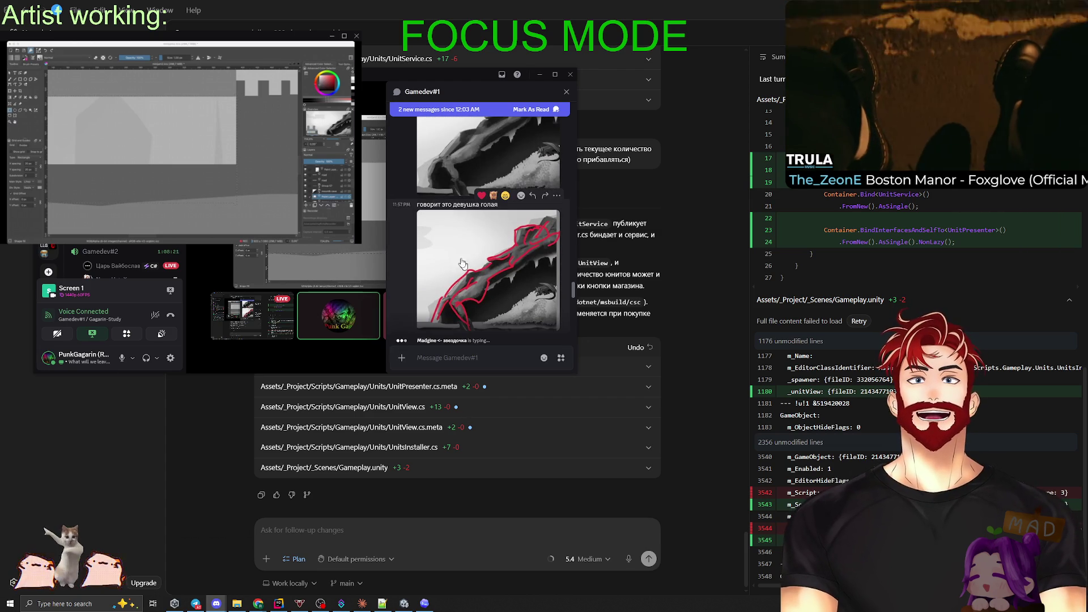
pyautogui.moveTo(462, 264); pyautogui.dragTo(1087, 238)
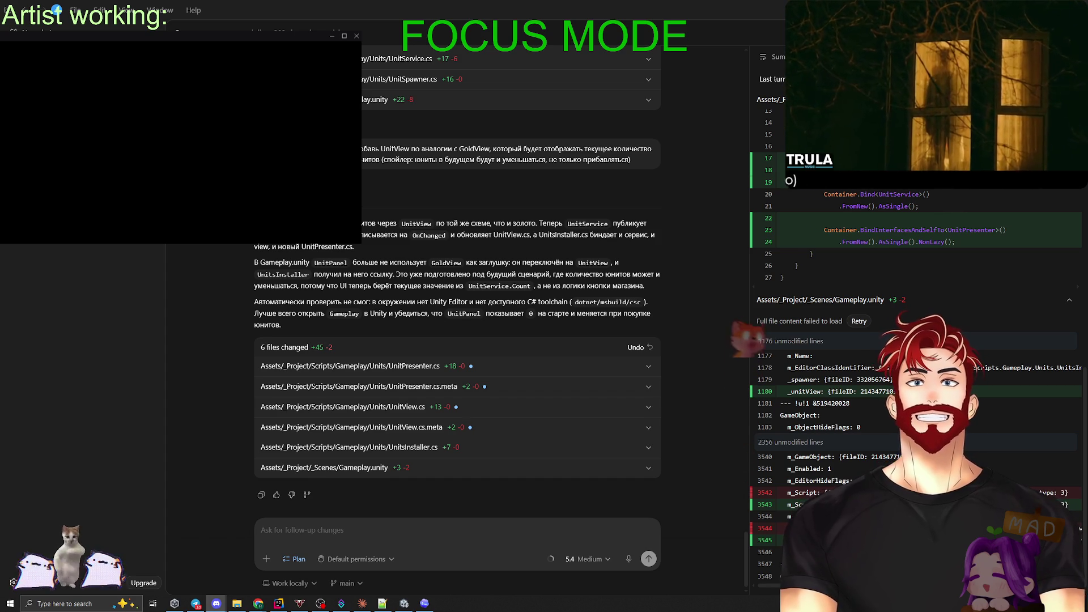
# View the two dog photos full-size, then hide the Discord overlay.
pyautogui.hotkey('alt', 'Tab')
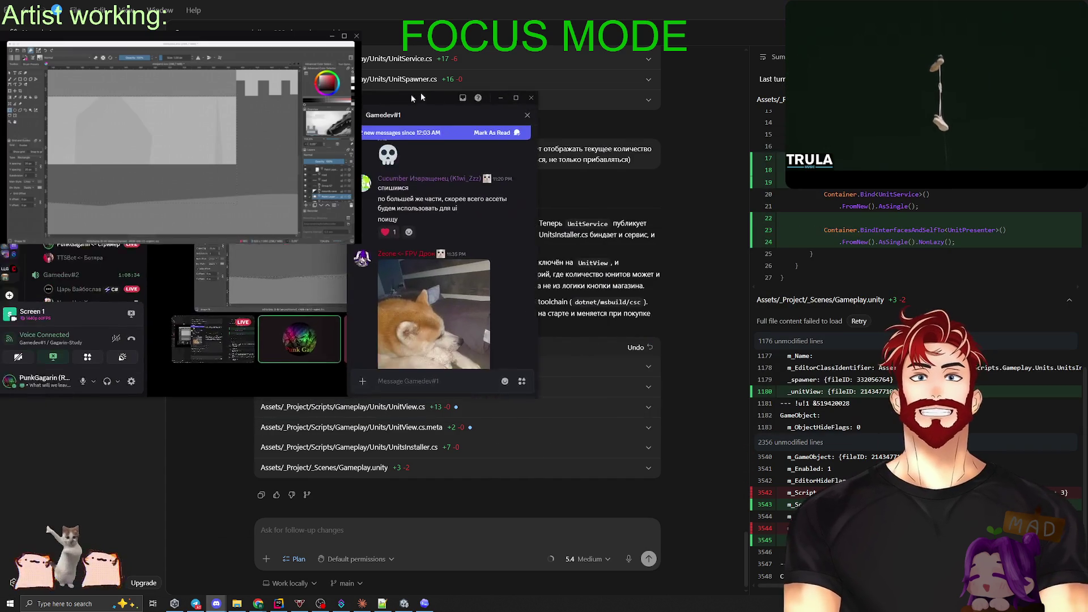
pyautogui.scroll(-2, 492, 253)
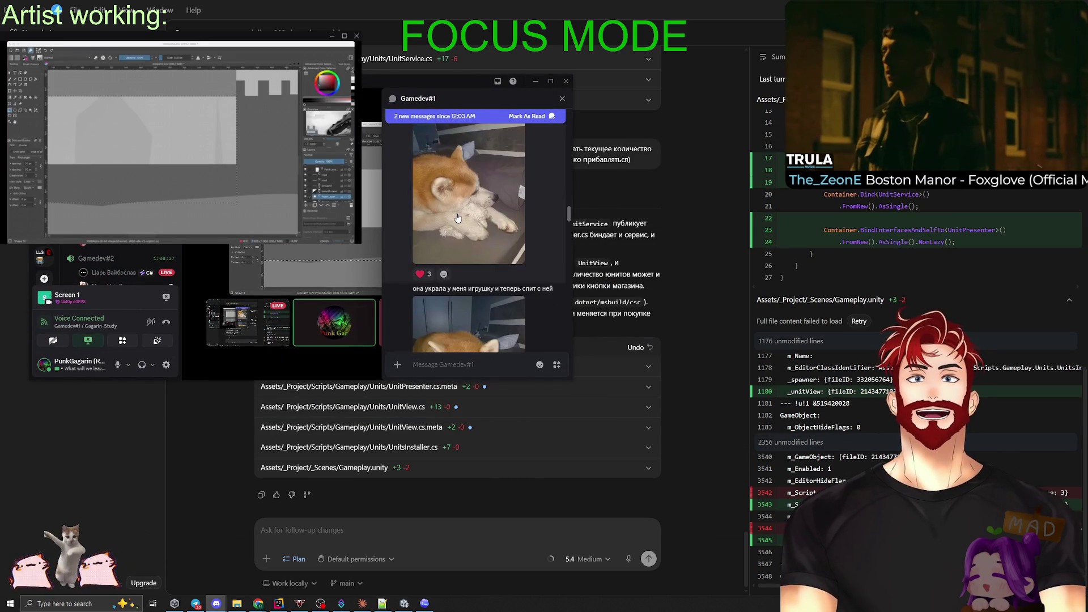
pyautogui.click(456, 212)
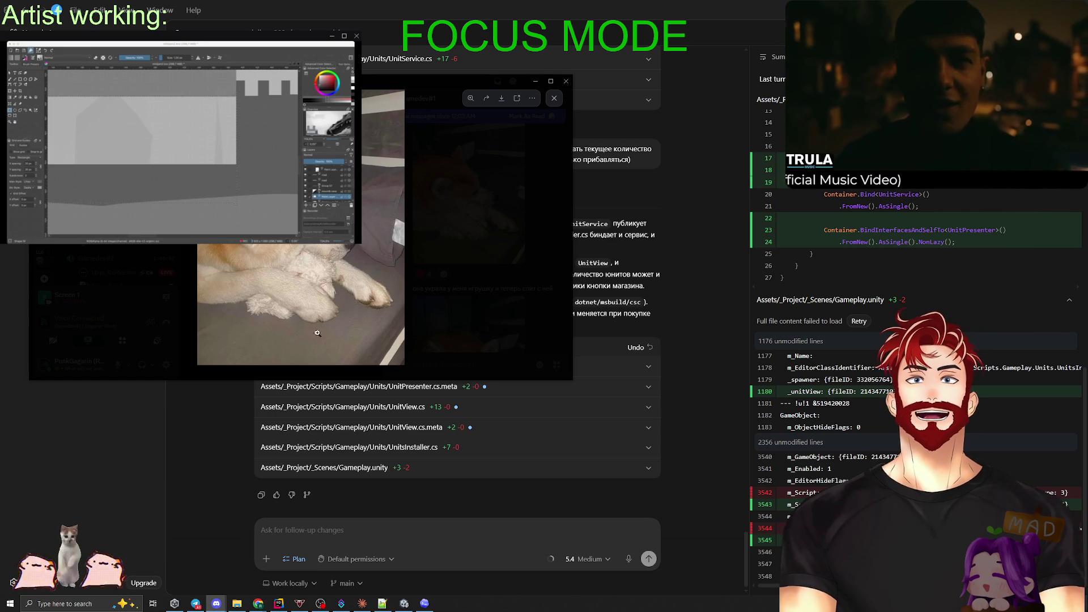
pyautogui.click(445, 253)
pyautogui.scroll(-1, 456, 294)
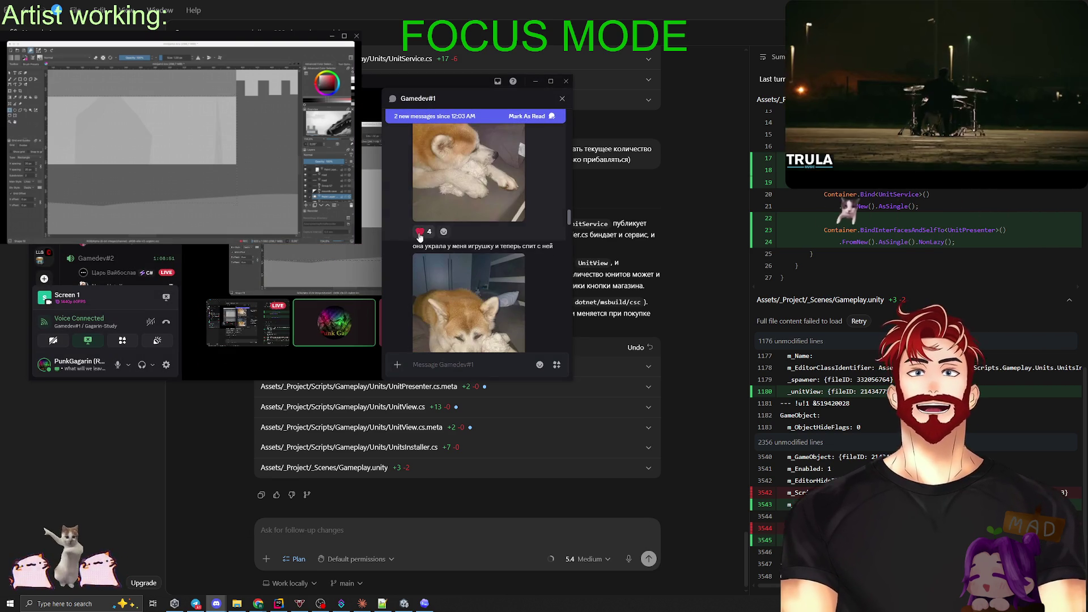
pyautogui.scroll(-2, 420, 237)
pyautogui.click(418, 230)
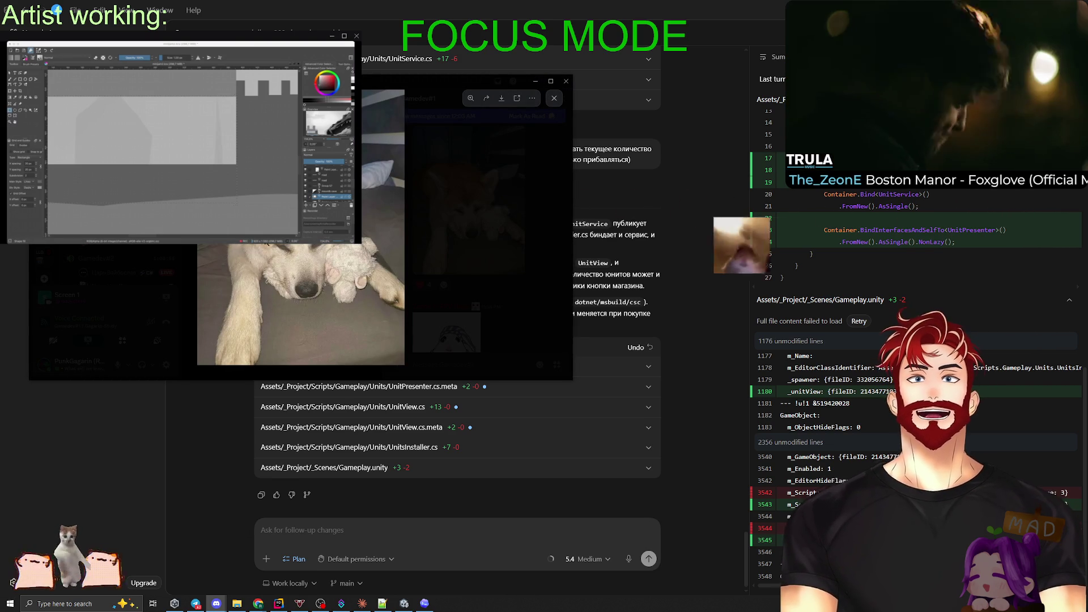
pyautogui.click(509, 277)
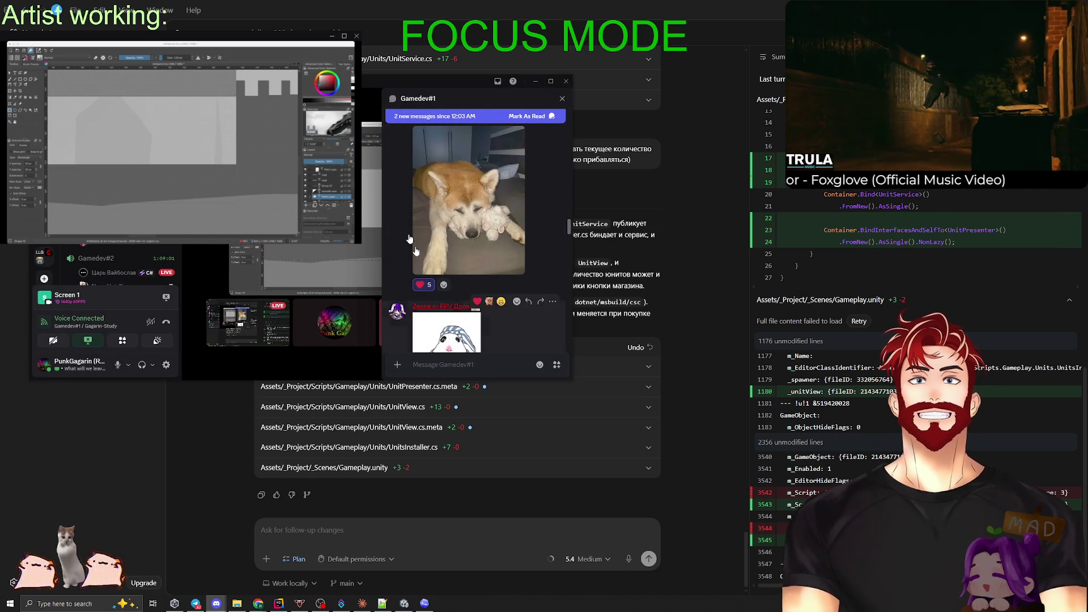
pyautogui.press('Escape')
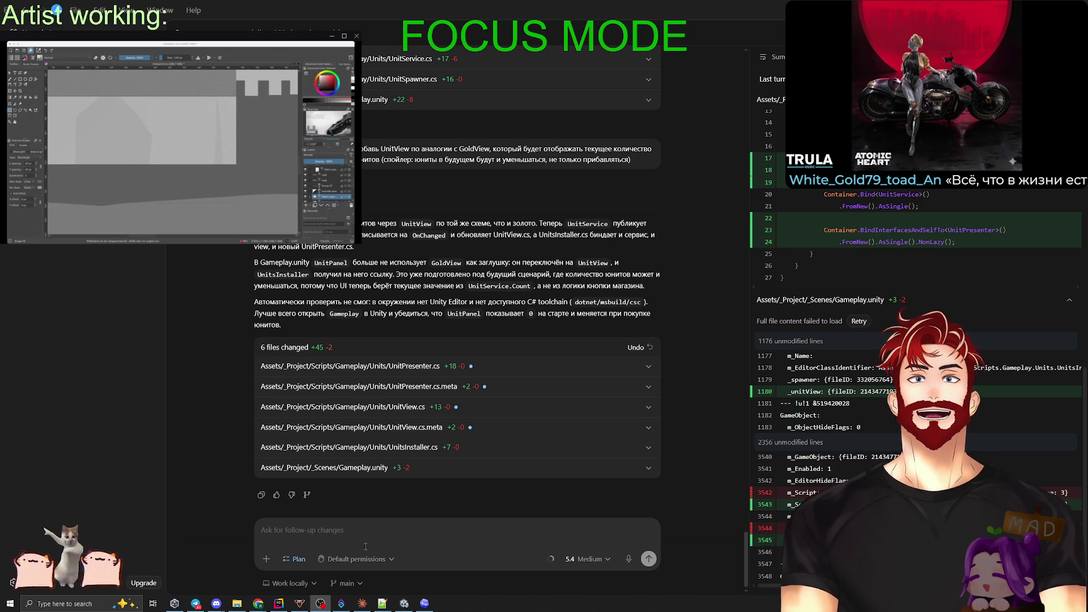
# Reload the externally modified Gameplay scene in Unity, then switch to Chrome.
pyautogui.click(404, 603)
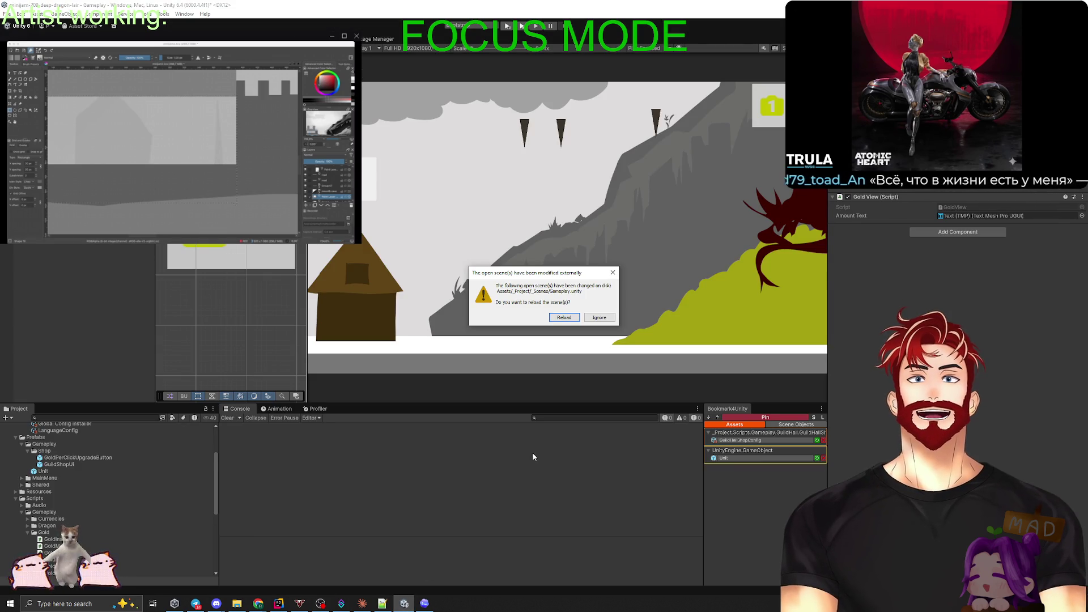
pyautogui.click(563, 317)
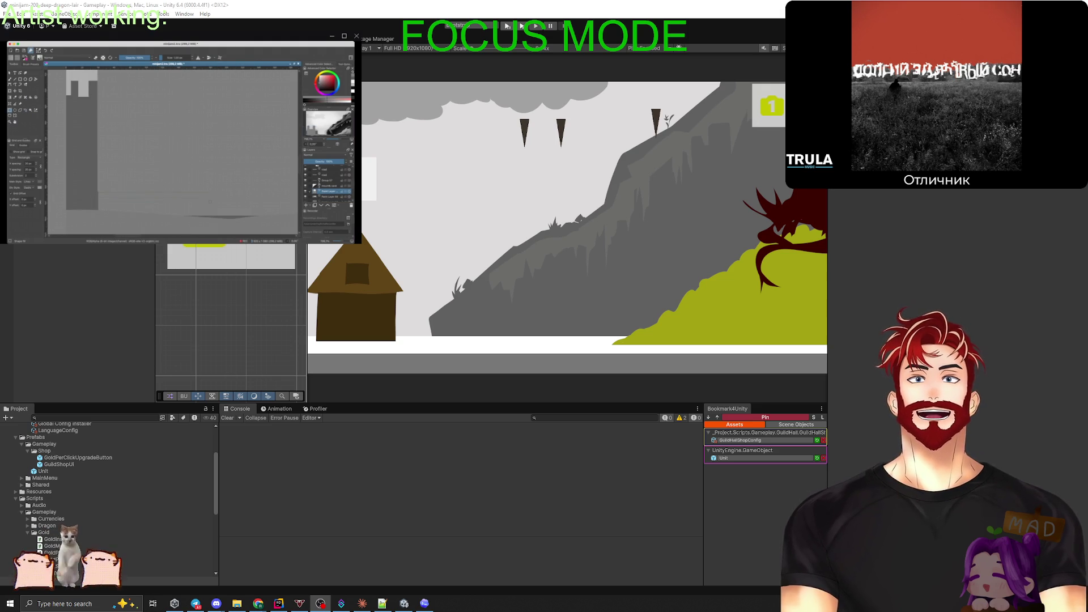
pyautogui.hotkey('alt', 'Tab')
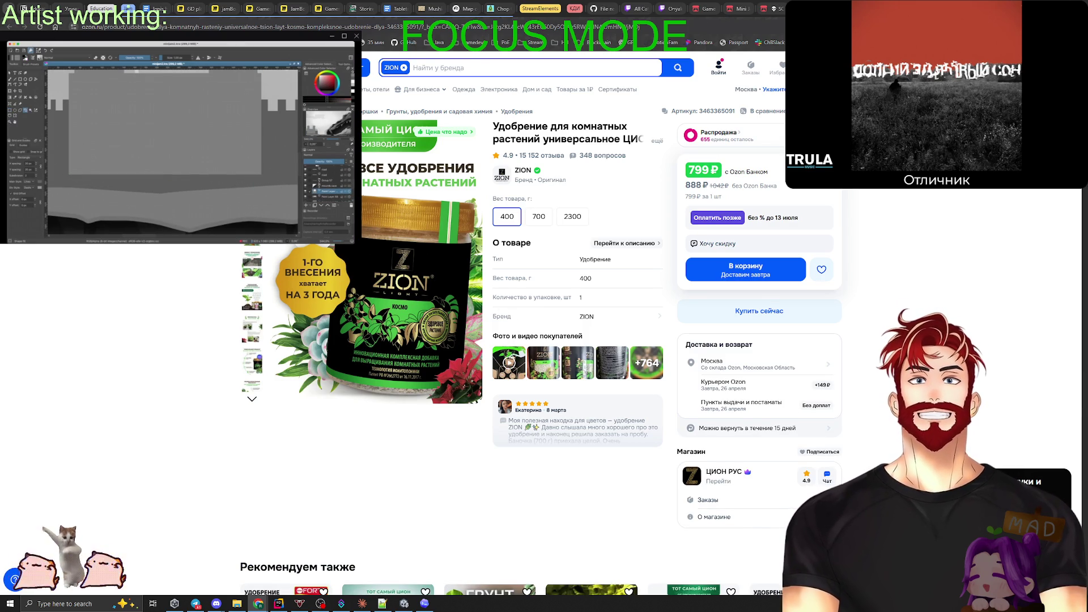
# Close the Ozon tab and add a GD card 'Чем ближе к драокну тем острее он реагирует'.
pyautogui.hotkey('ctrl', 'w')
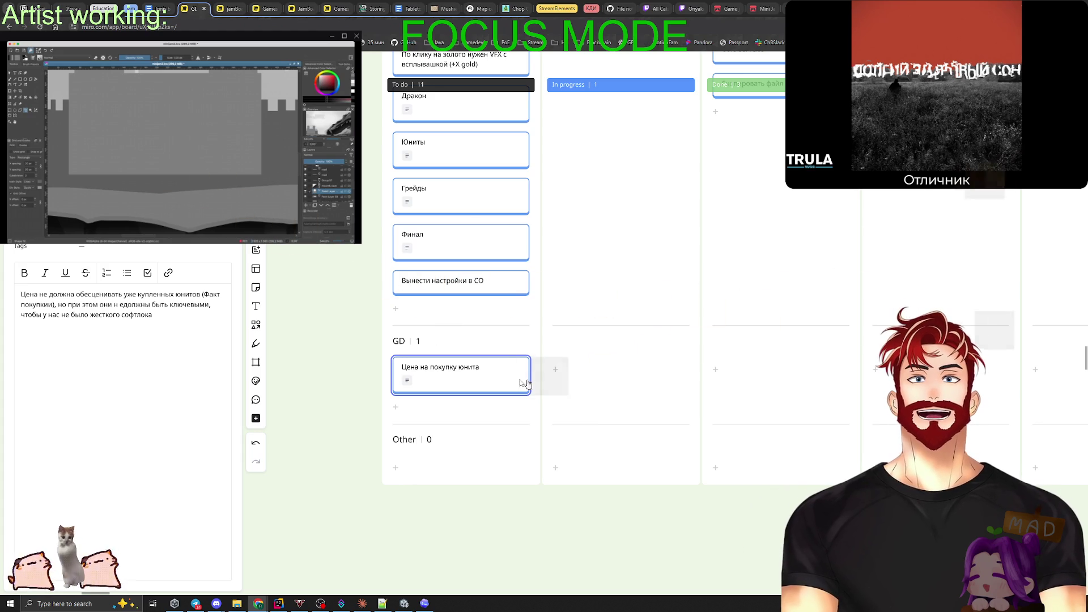
pyautogui.click(396, 406)
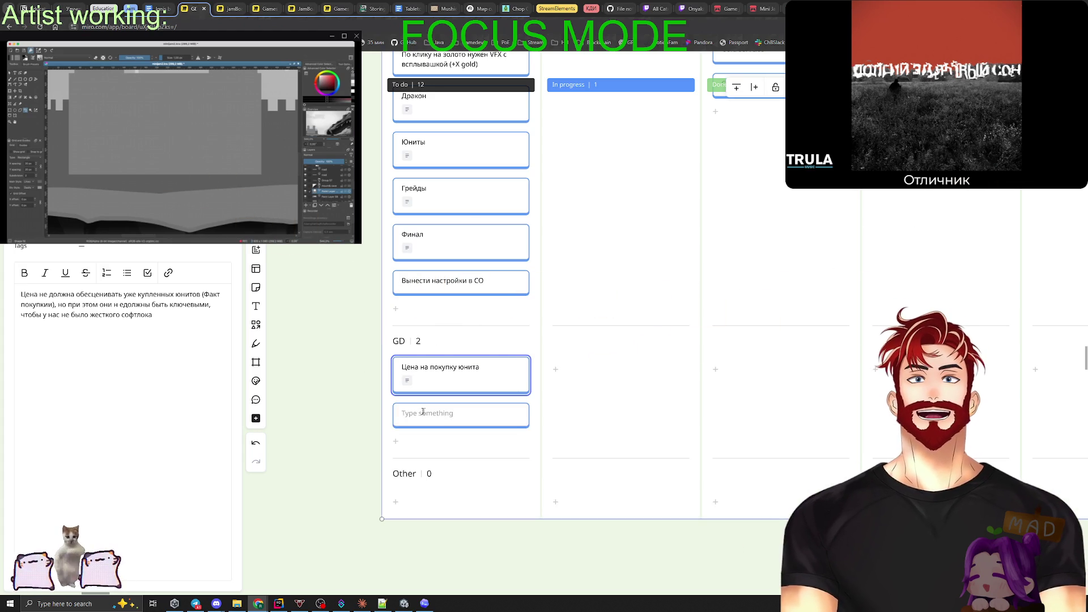
pyautogui.click(423, 411)
pyautogui.write('Чем ближе кдраокн')
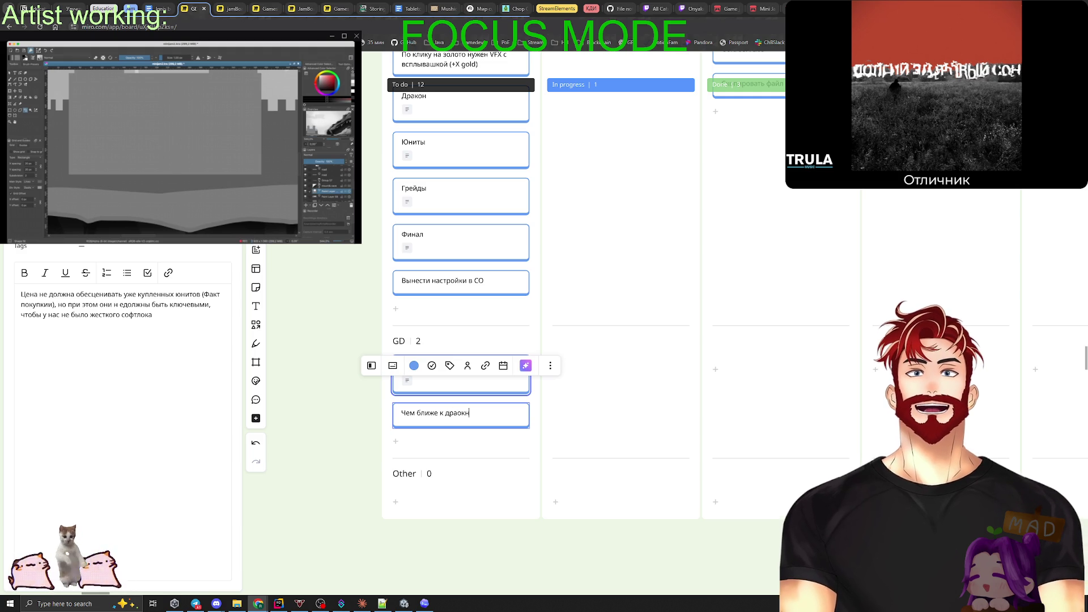
pyautogui.write(' тем чаш')
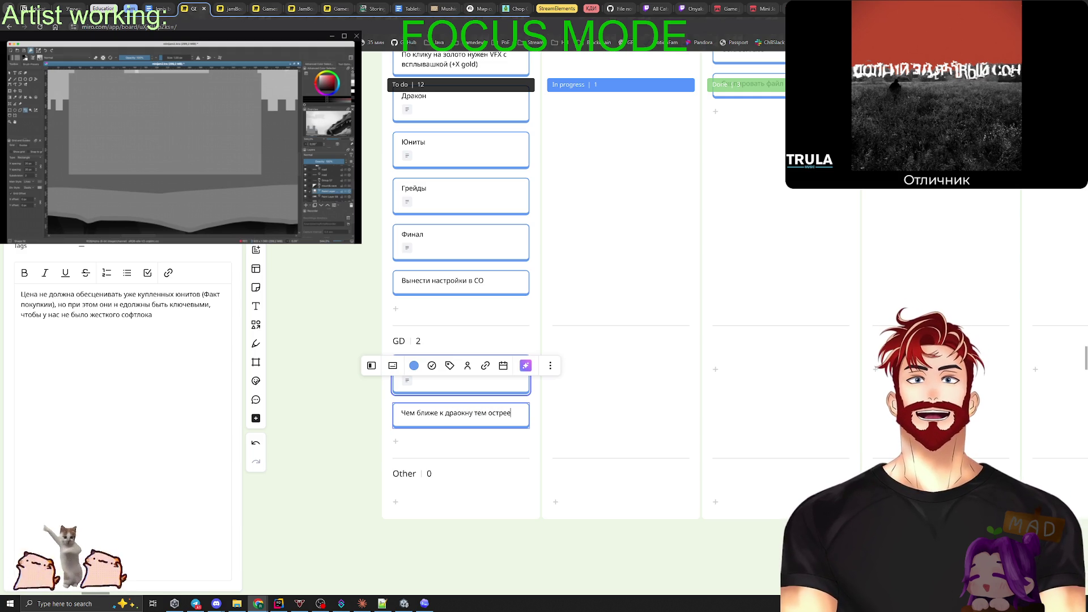
pyautogui.write(' он реагирует')
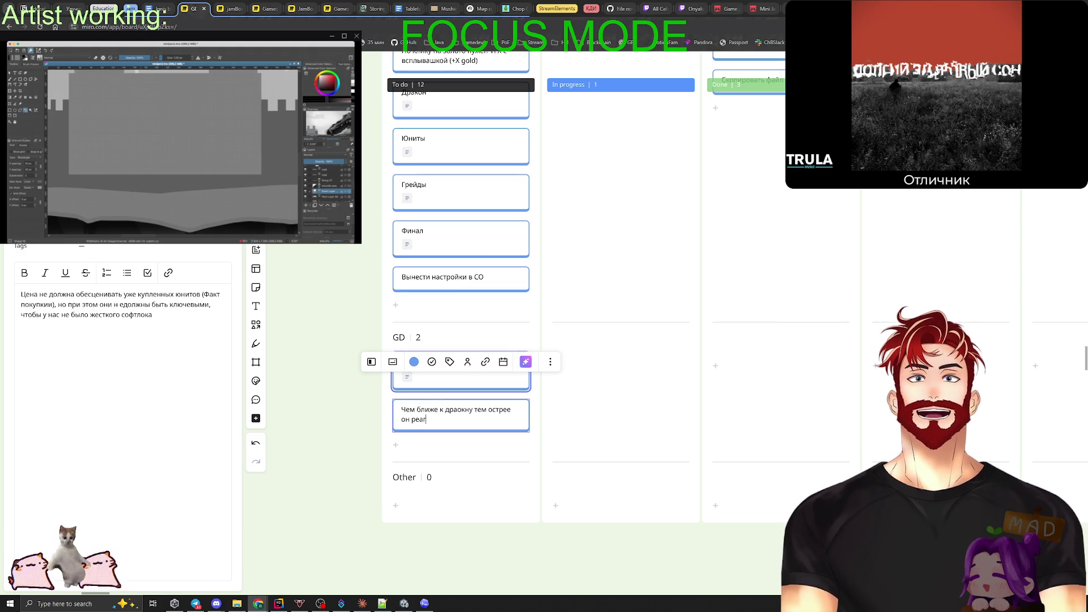
pyautogui.click(309, 411)
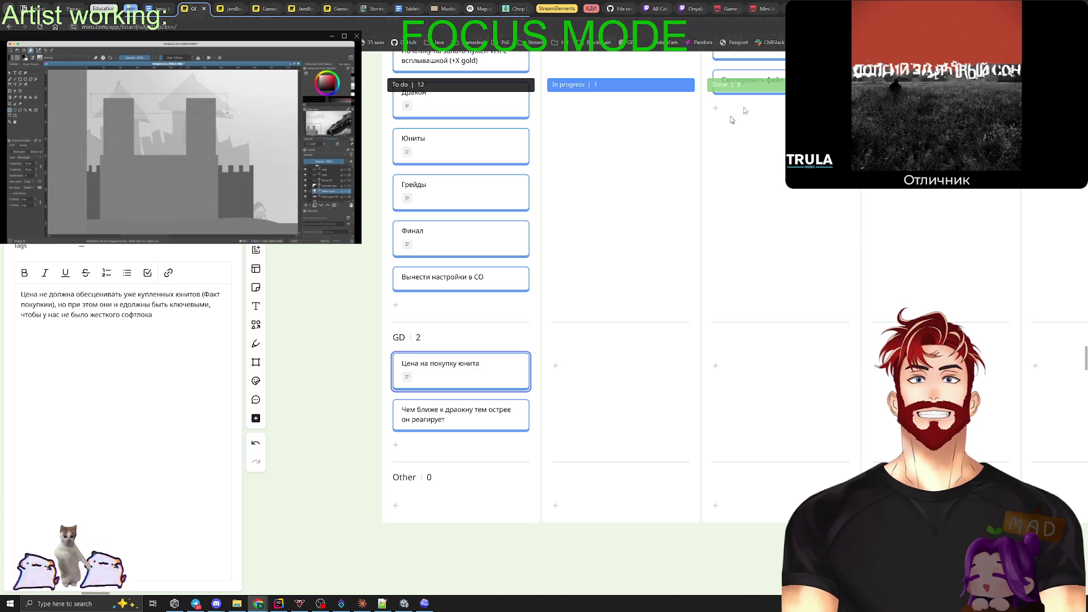
pyautogui.hotkey('alt', 'Tab')
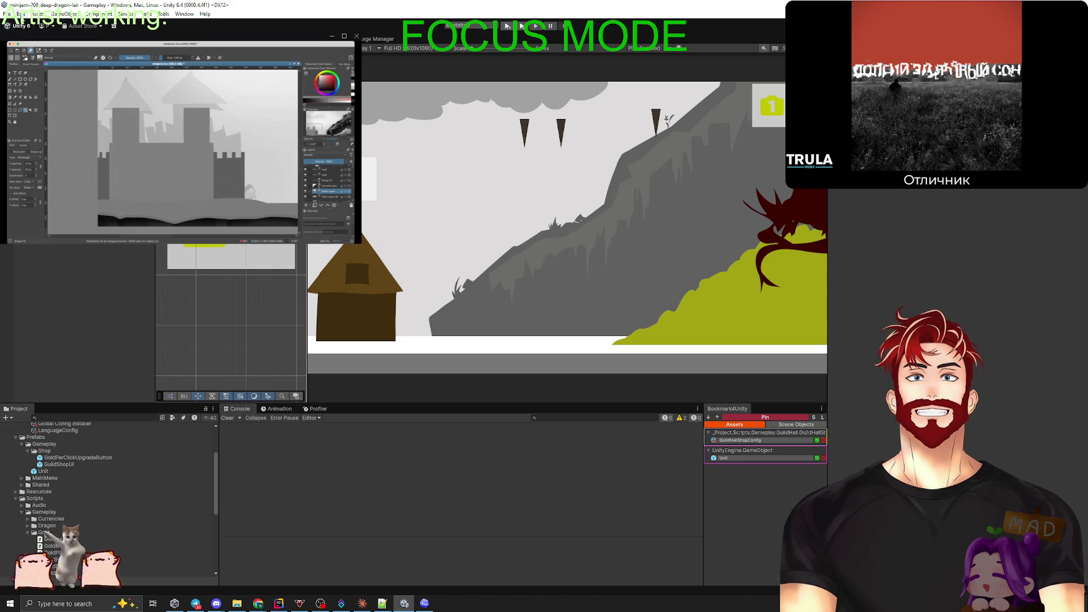
# Play-test the game from the main menu into gameplay, trying the guild shop.
pyautogui.click(21, 13)
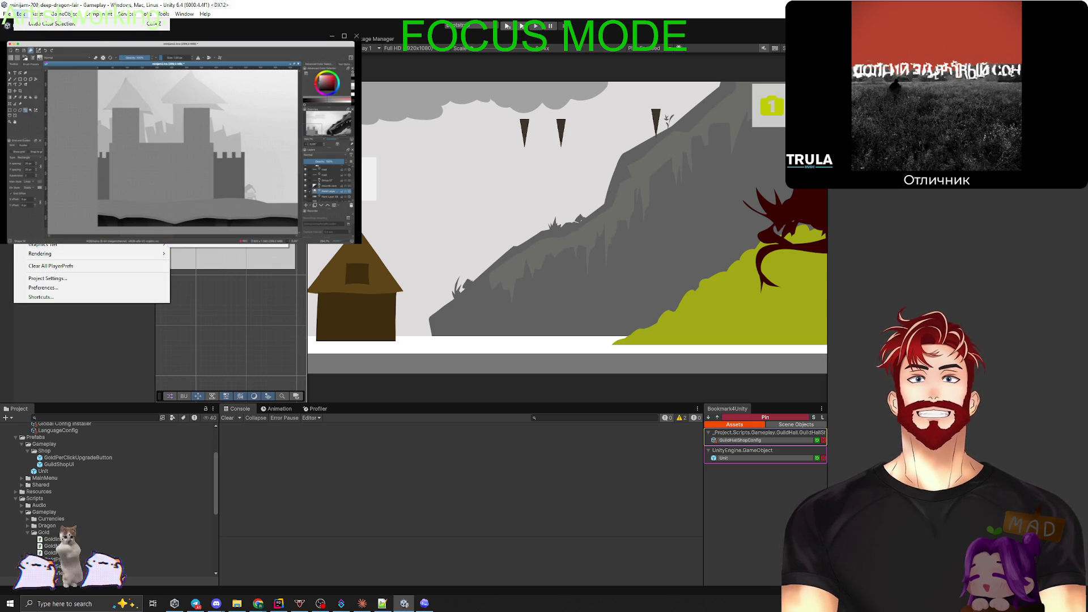
pyautogui.press('Escape')
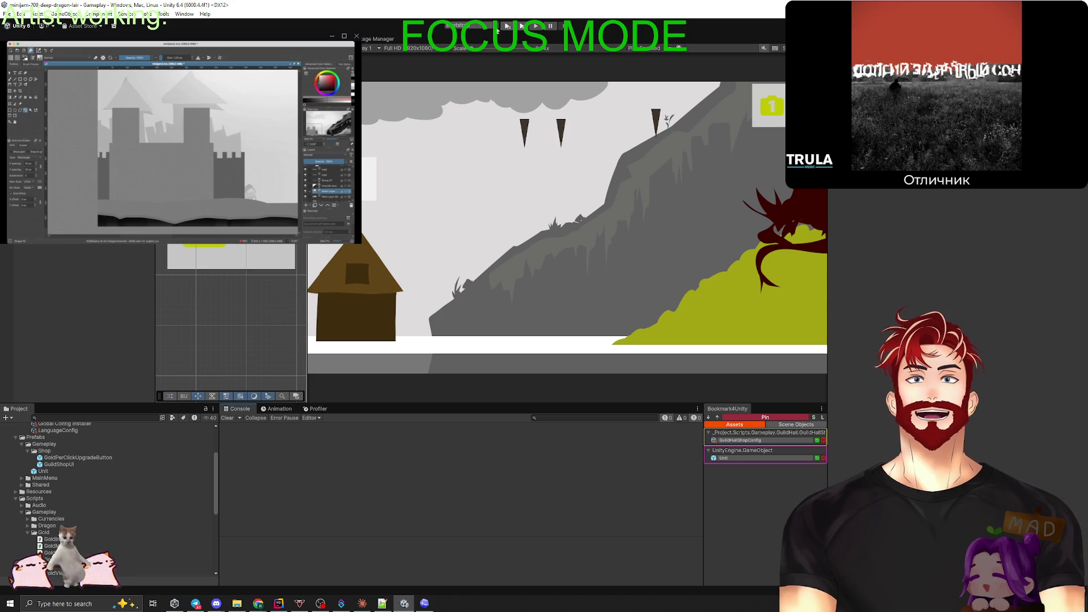
pyautogui.click(507, 28)
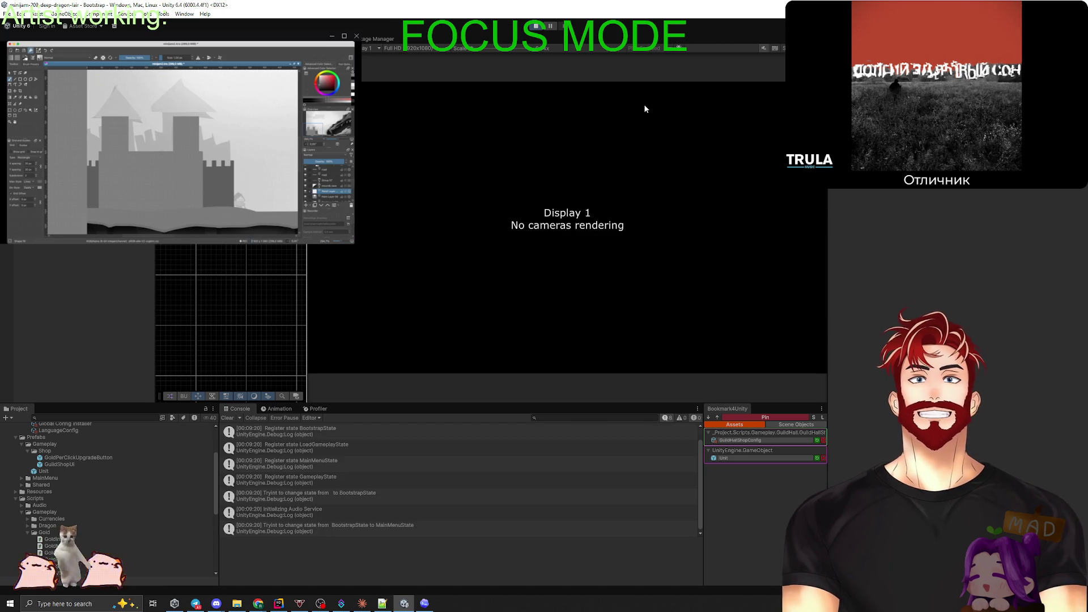
pyautogui.click(428, 145)
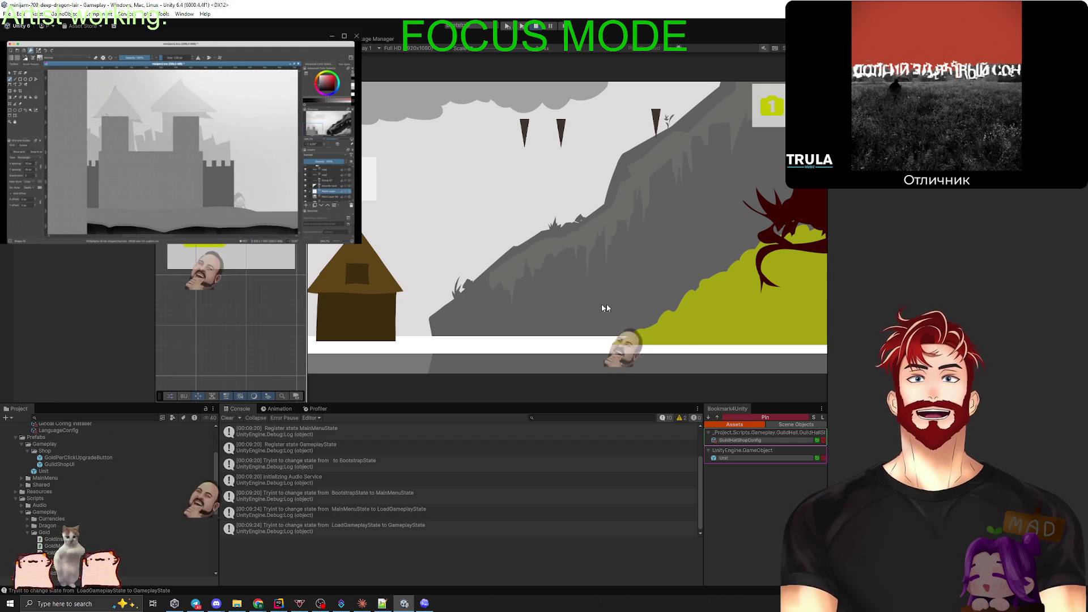
pyautogui.click(373, 300)
pyautogui.press('d')
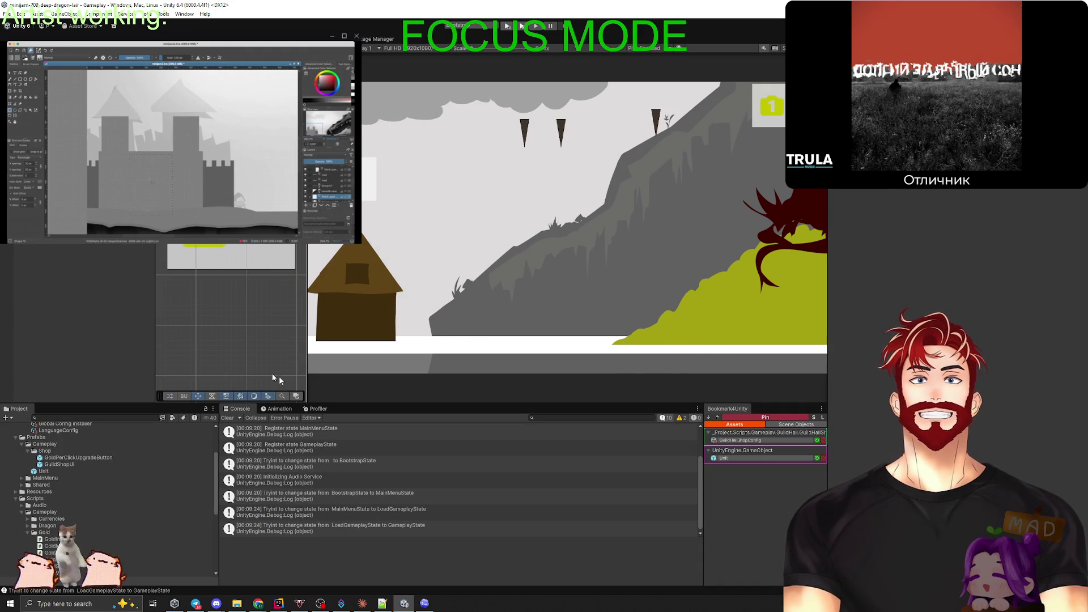
pyautogui.click(279, 604)
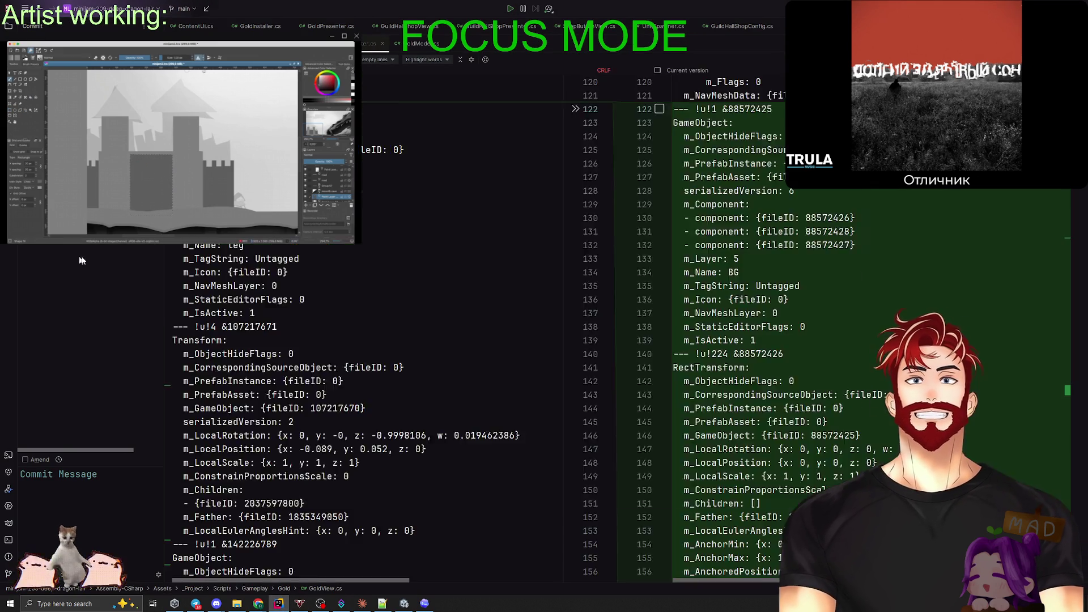
# Replace the mistyped commit message with 'Uni' in Rider's commit view.
pyautogui.hotkey('alt', 'Tab')
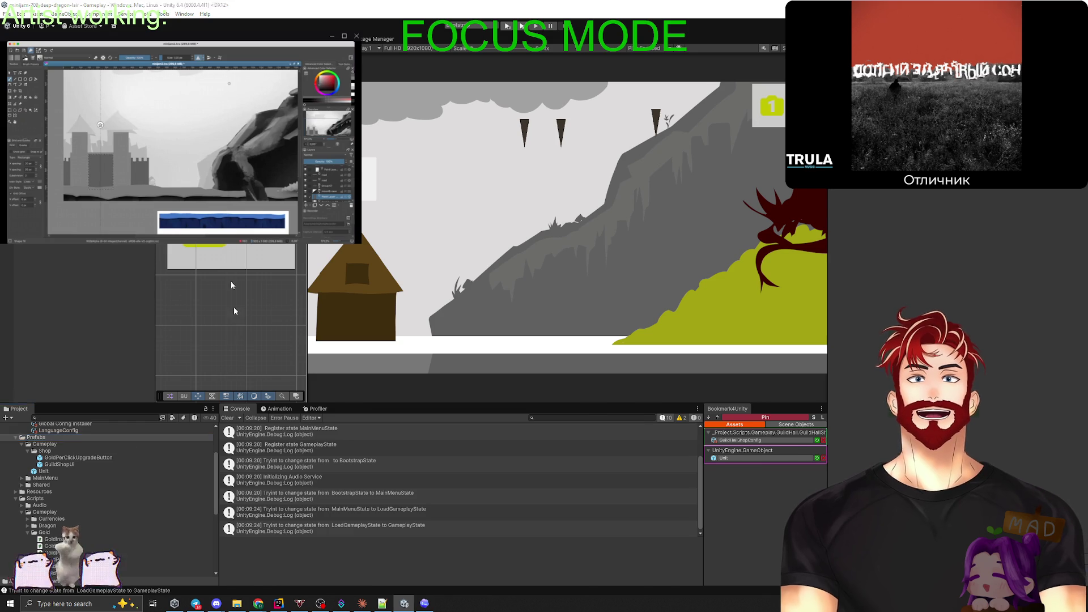
pyautogui.hotkey('alt', 'Tab')
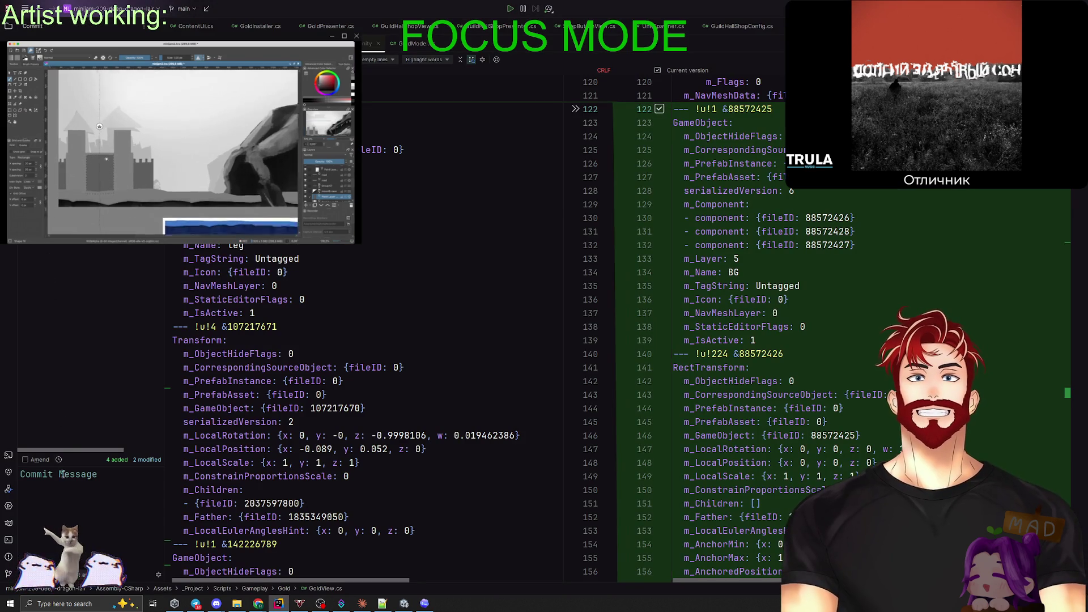
pyautogui.write('гтше мшуц фвву')
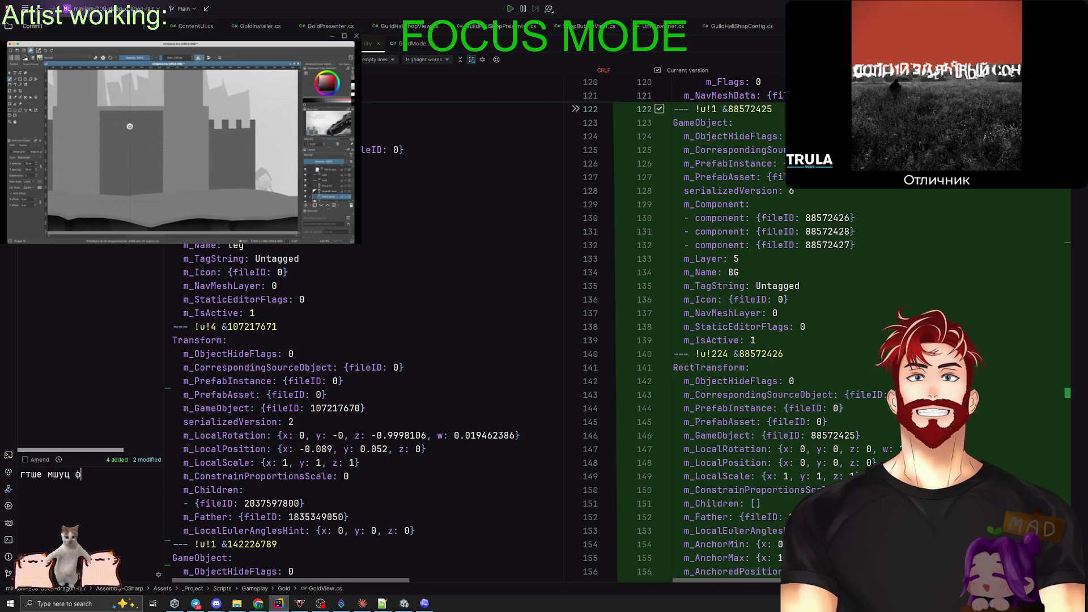
pyautogui.hotkey('ctrl', 'a')
pyautogui.write('Uni')
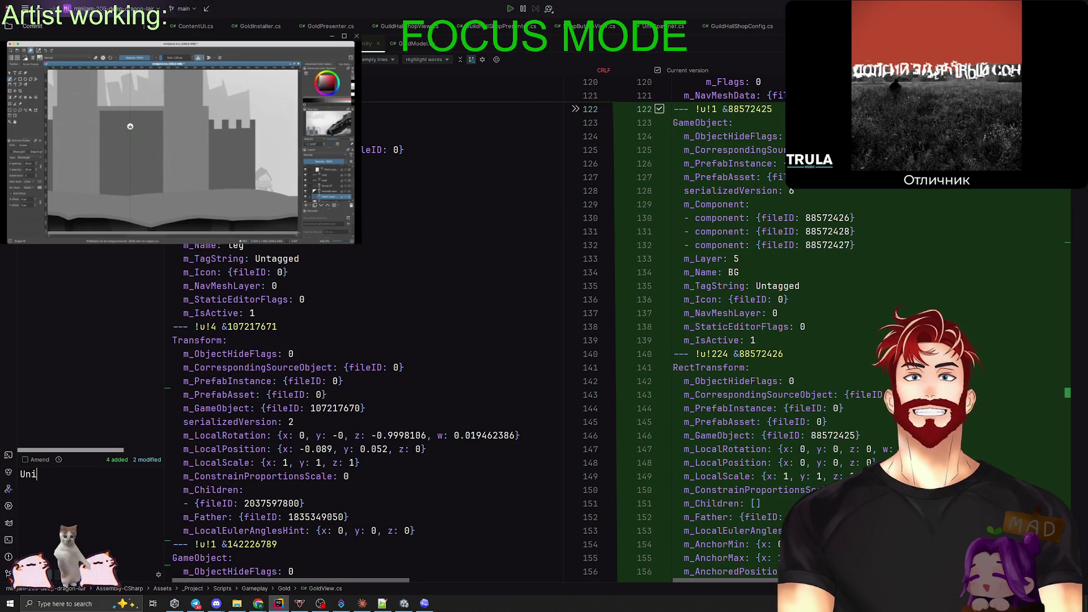
pyautogui.hotkey('alt', 'Tab')
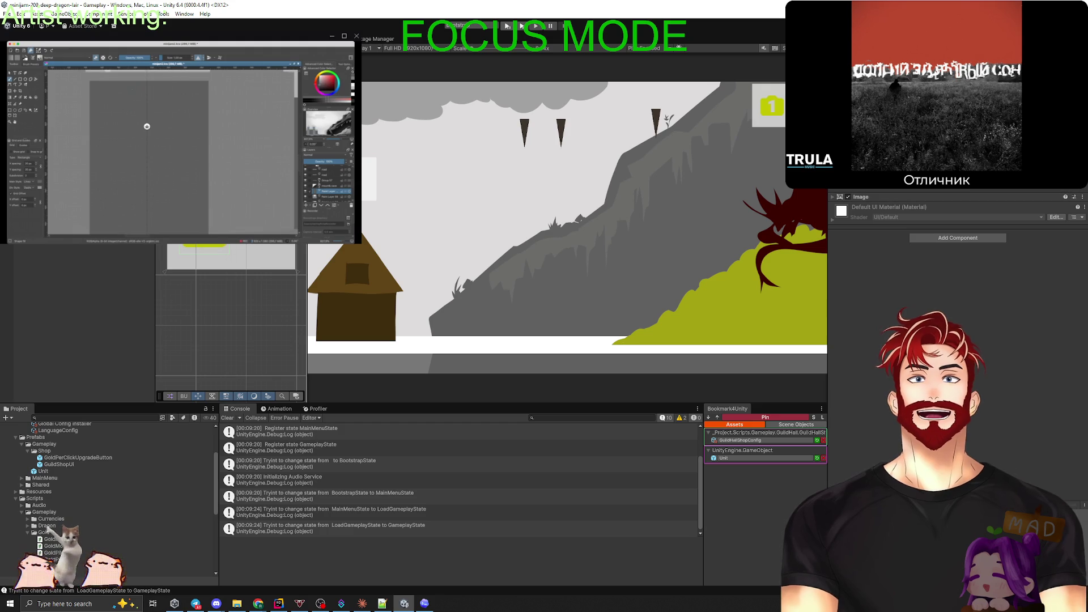
# Set the counter icon's Source Image to the Visibility_Tool@4x sprite.
pyautogui.click(977, 196)
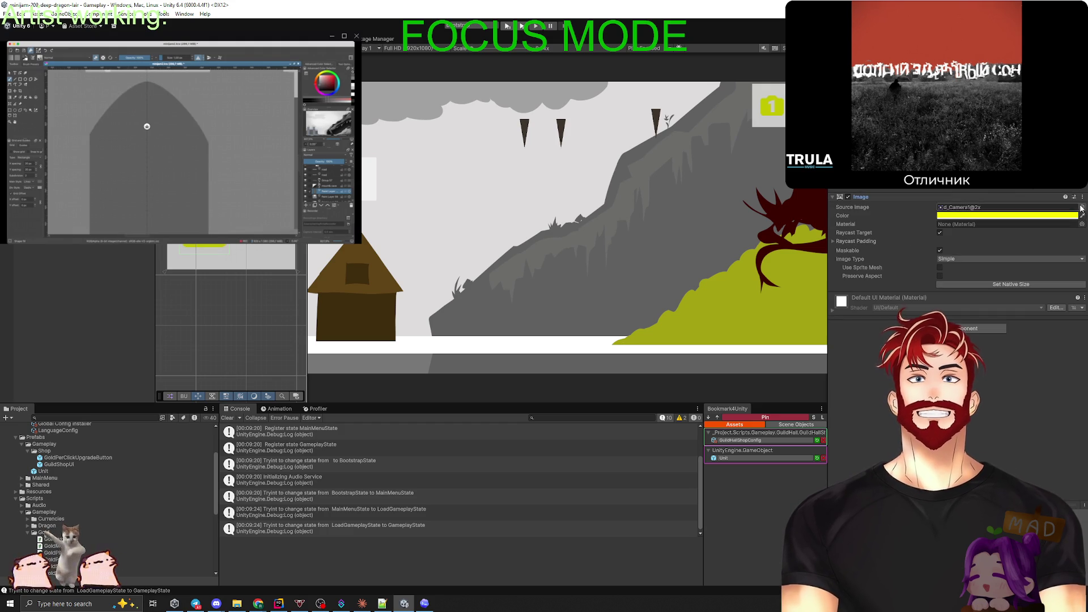
pyautogui.click(1081, 207)
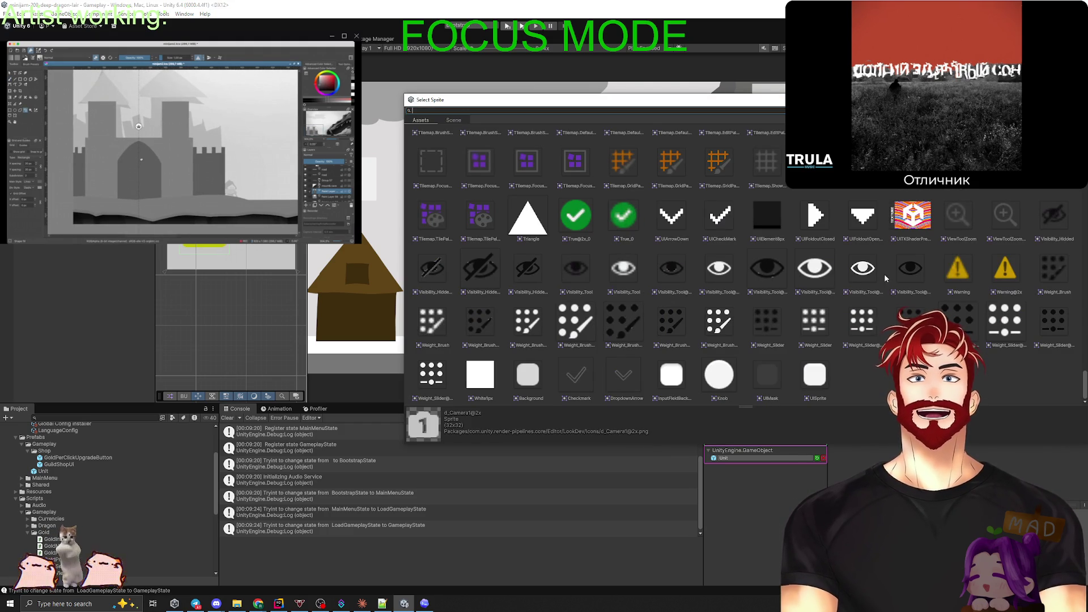
pyautogui.doubleClick(862, 271)
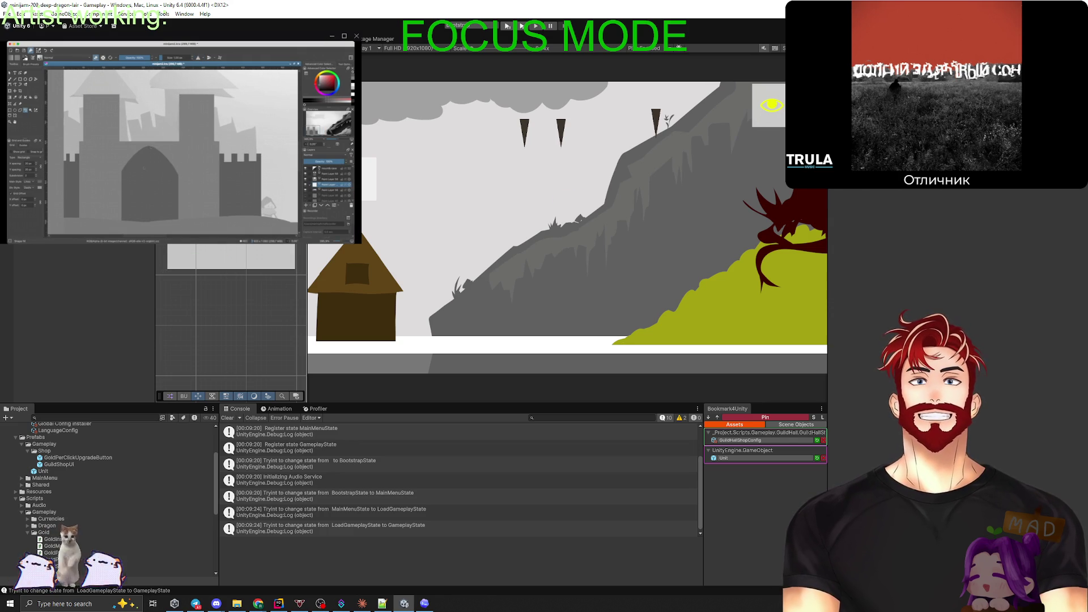
pyautogui.hotkey('alt', 'Tab')
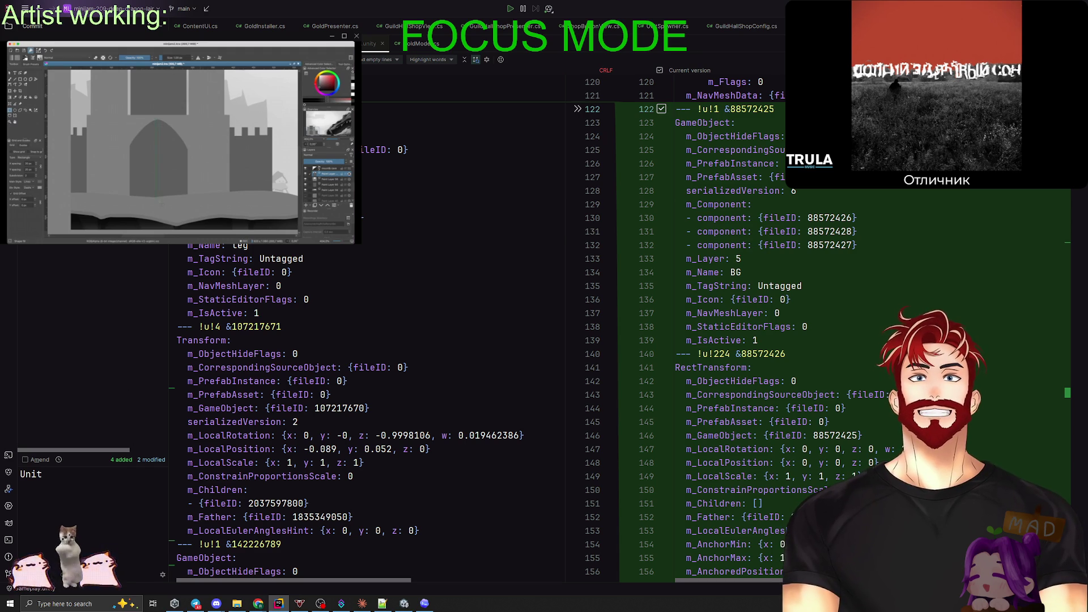
# Commit the six unit changes with message 'Unit' and push them to the remote.
pyautogui.hotkey('ctrl', 'alt', 'k')
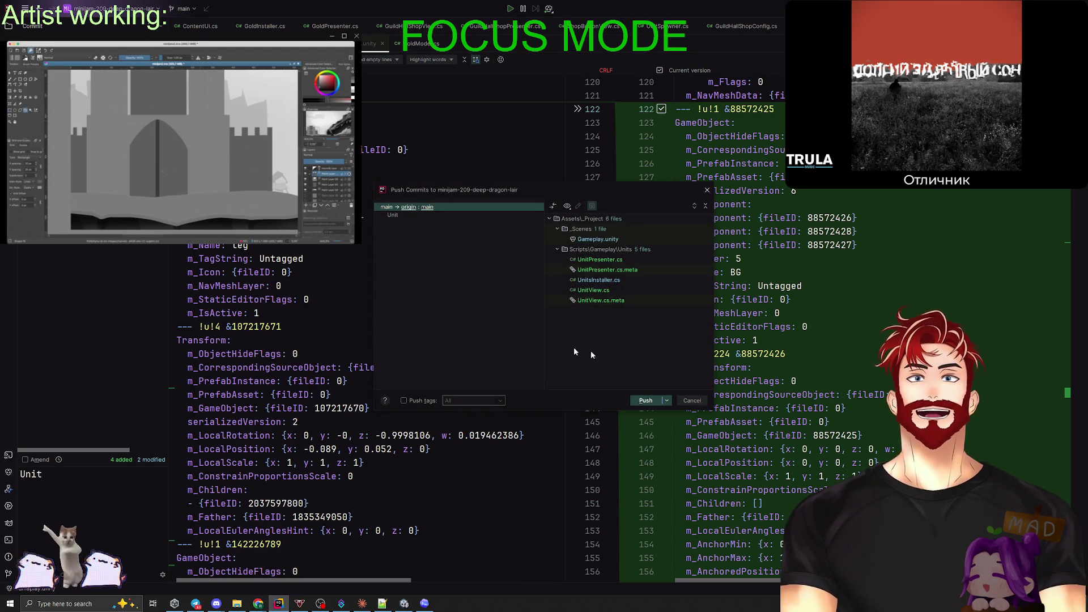
pyautogui.click(645, 400)
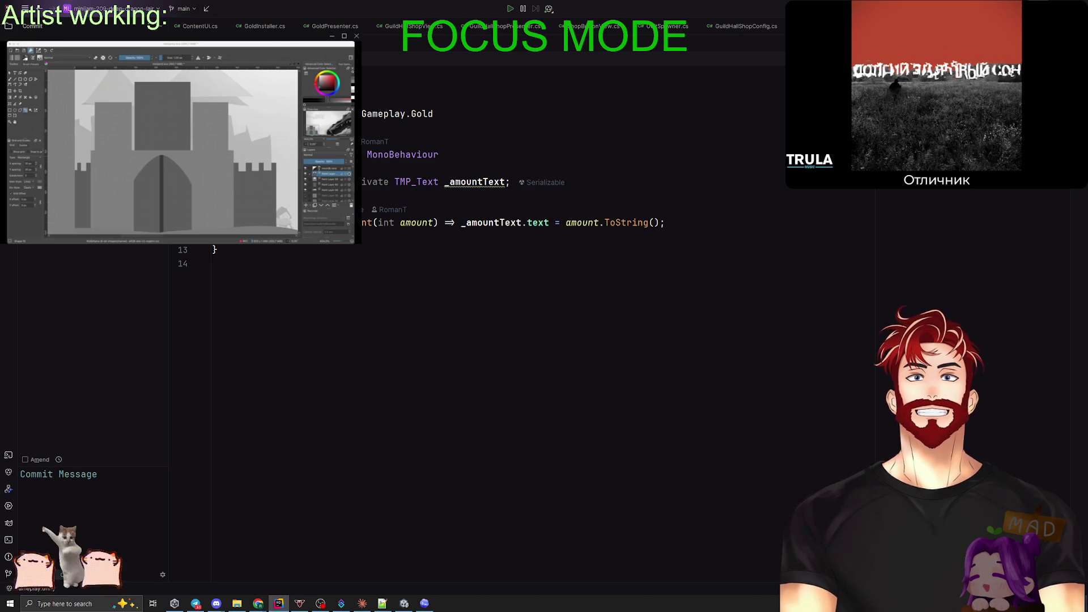
pyautogui.hotkey('alt', 'Tab')
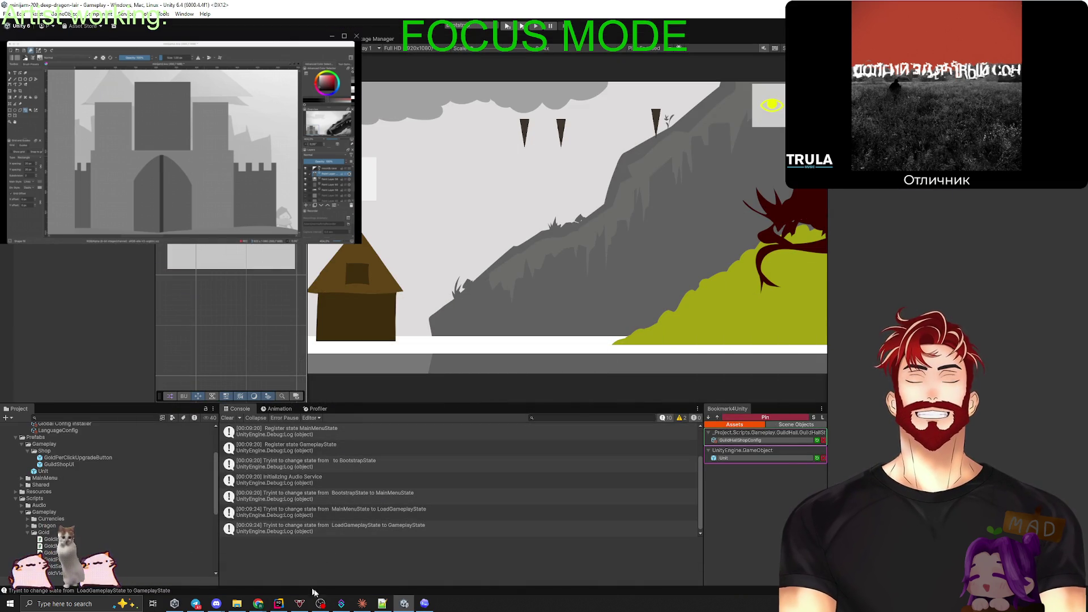
# Check Claude's context usage, then open Codex's follow-up box beside the six-file change summary.
pyautogui.click(362, 603)
pyautogui.click(659, 583)
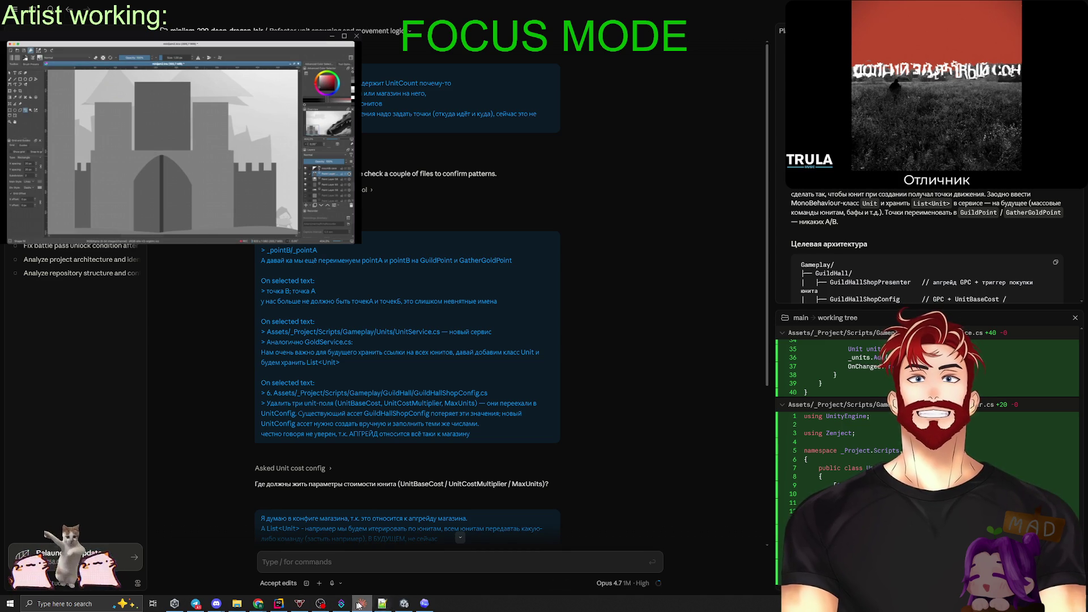
pyautogui.click(420, 605)
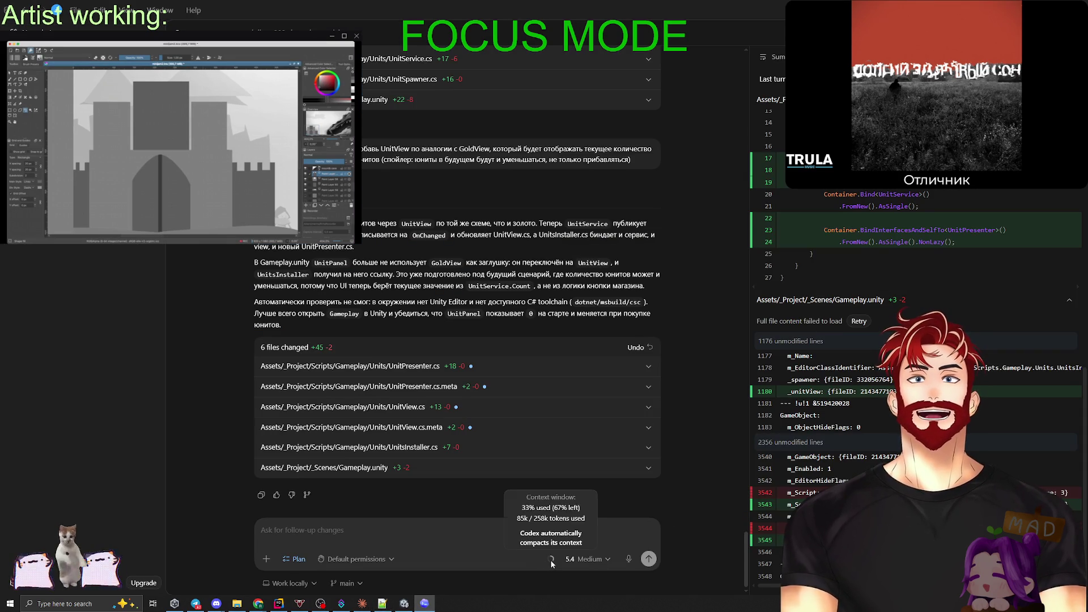
pyautogui.click(373, 527)
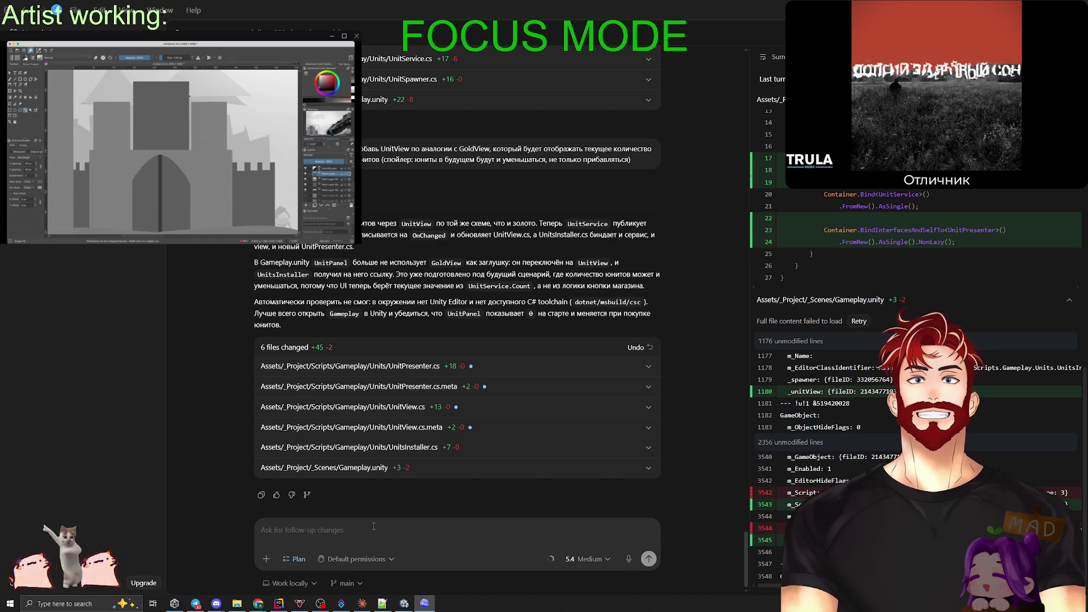
pyautogui.hotkey('alt', 'Tab')
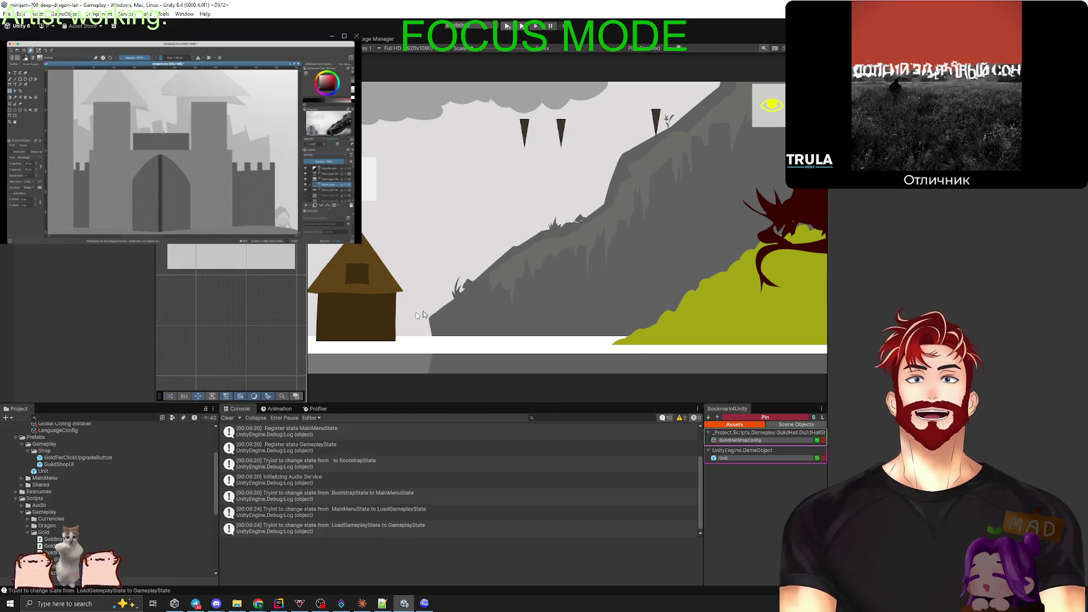
pyautogui.hotkey('alt', 'Tab')
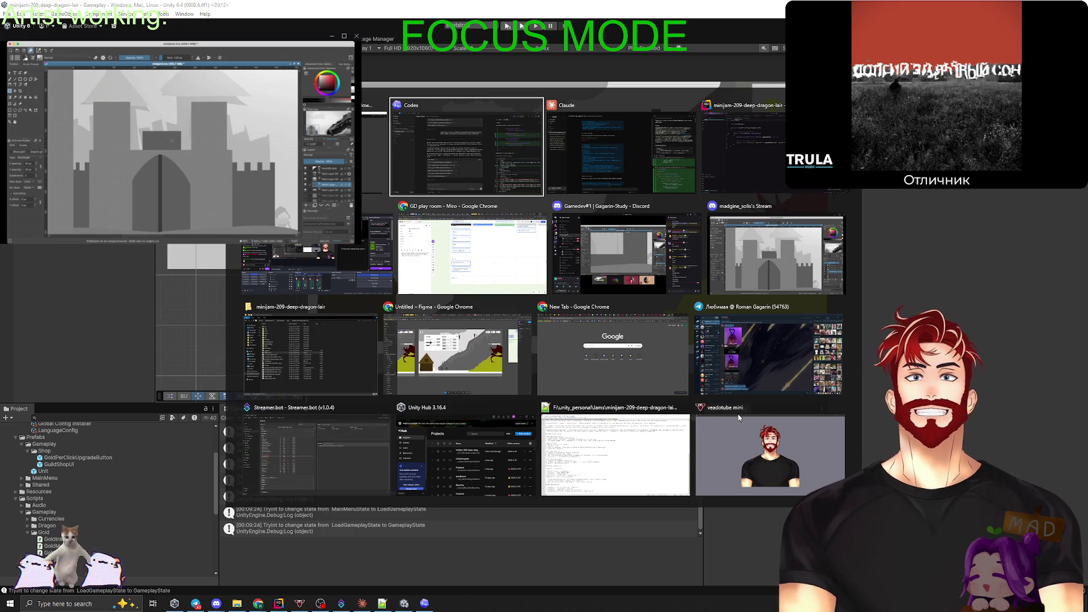
# Draft the Claude prompt 'Теперь нам надо добавить возможность юниту добывать золото. Каким образом: Он доходит'.
pyautogui.hotkey('alt', 'Tab')
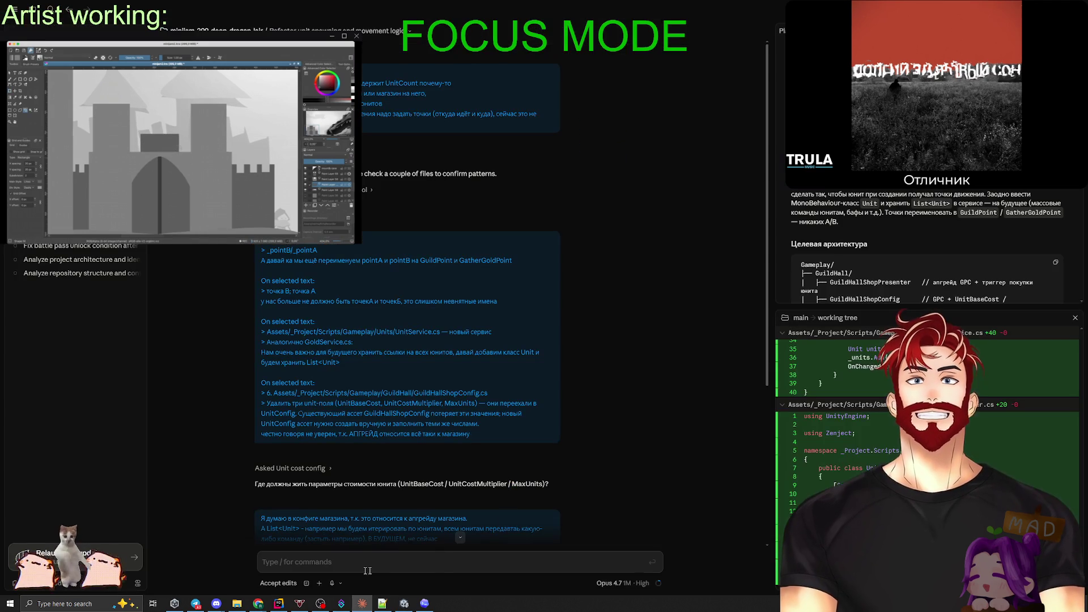
pyautogui.click(315, 561)
pyautogui.write('Теперь нам надо добавить ф')
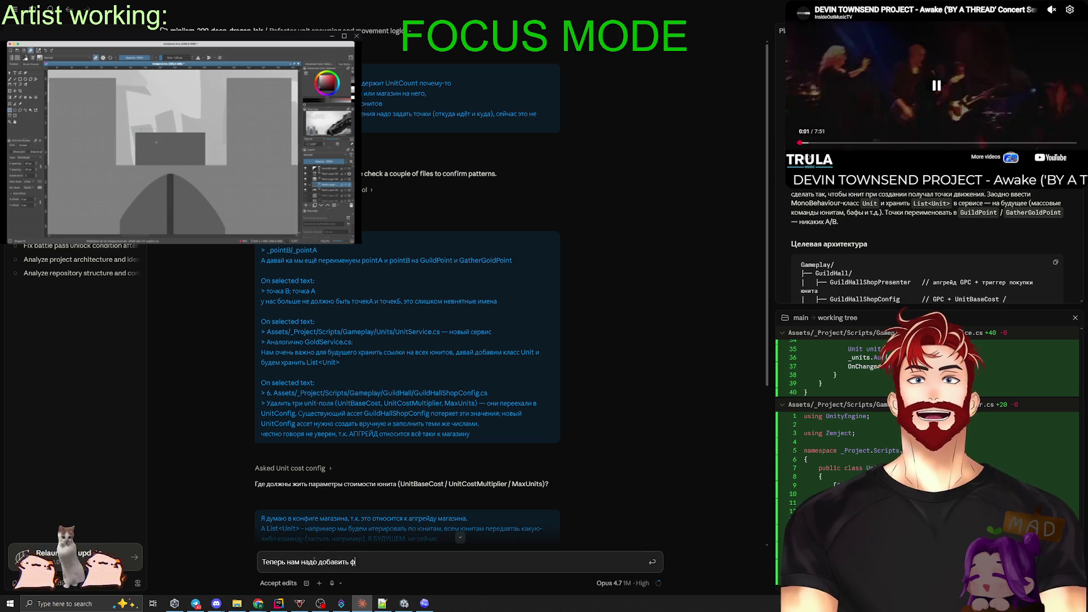
pyautogui.press('BackSpace')
pyautogui.write('возможность юниту добывать золото.')
pyautogui.hotkey('shift', 'Return')
pyautogui.write('Каки')
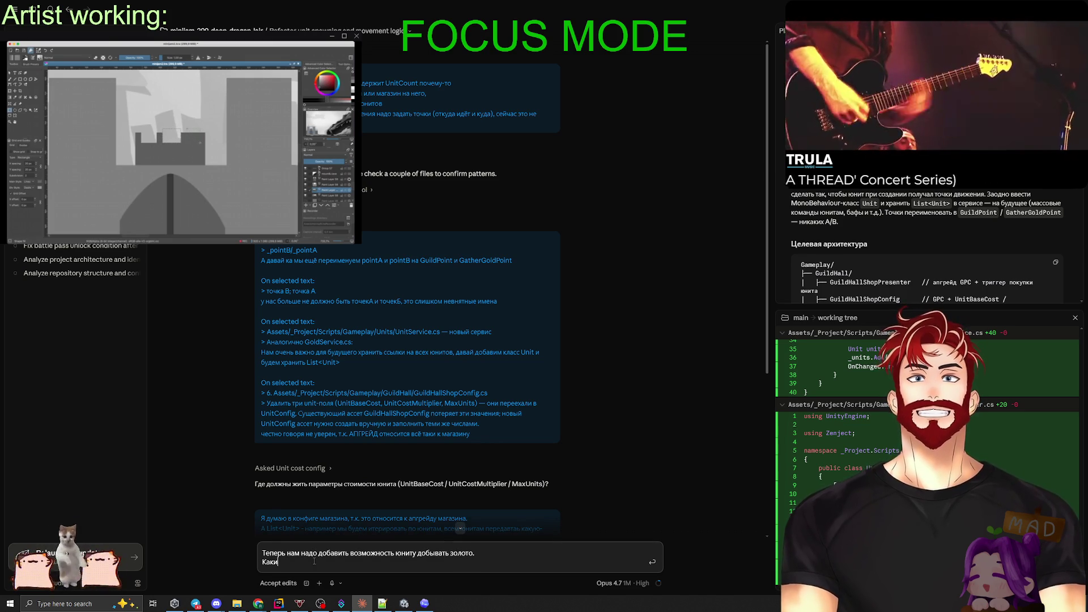
pyautogui.write('м образом:')
pyautogui.hotkey('shift', 'Return')
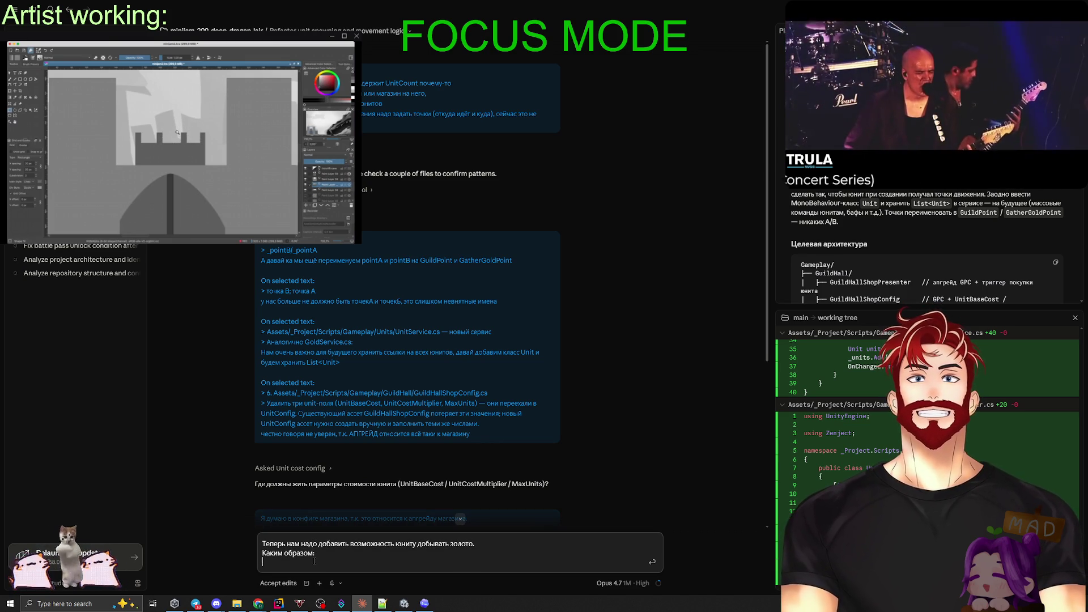
pyautogui.write('Он доходит')
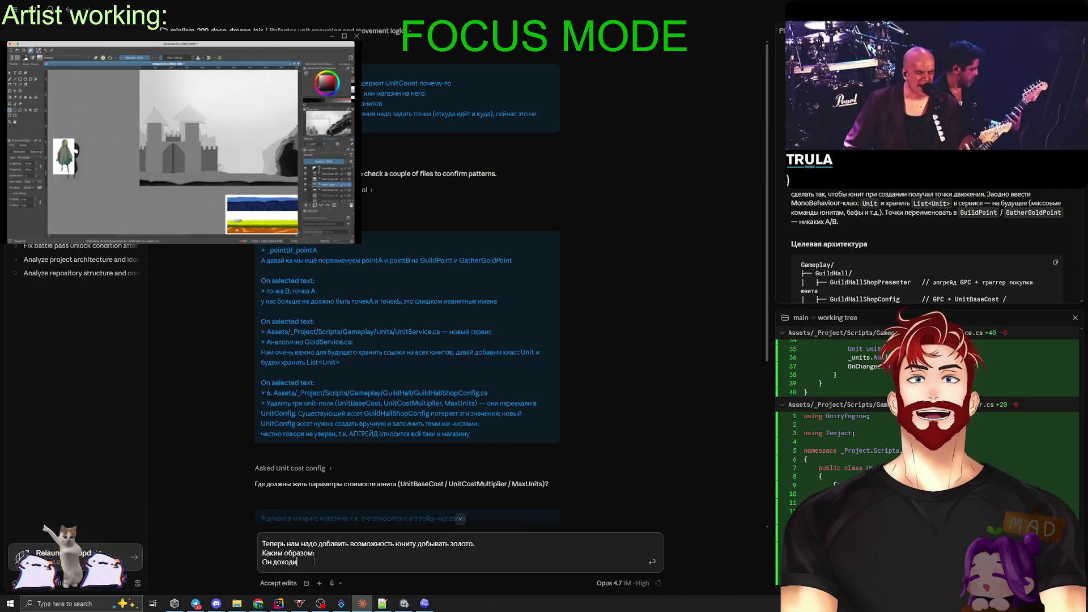
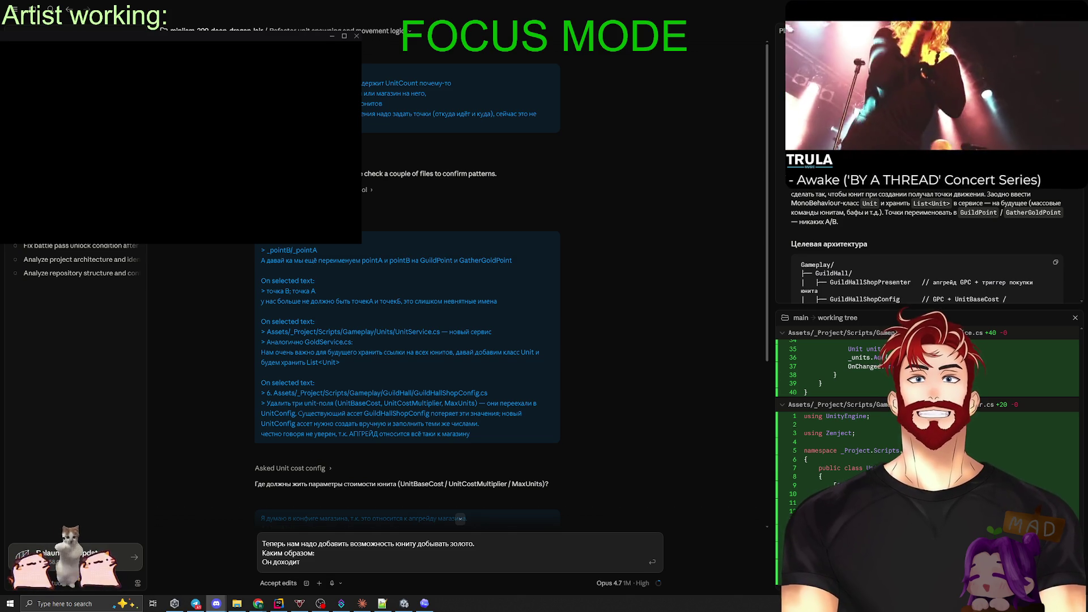
# Switch from the Claude chat to the Codex coding session via the taskbar.
pyautogui.hotkey('alt', 'Tab')
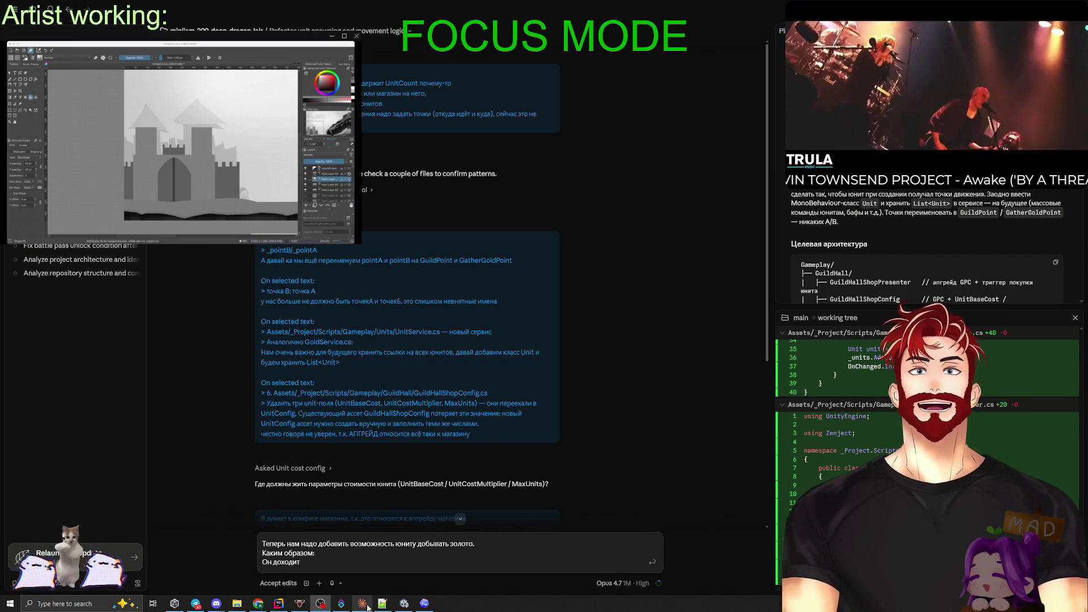
pyautogui.click(425, 602)
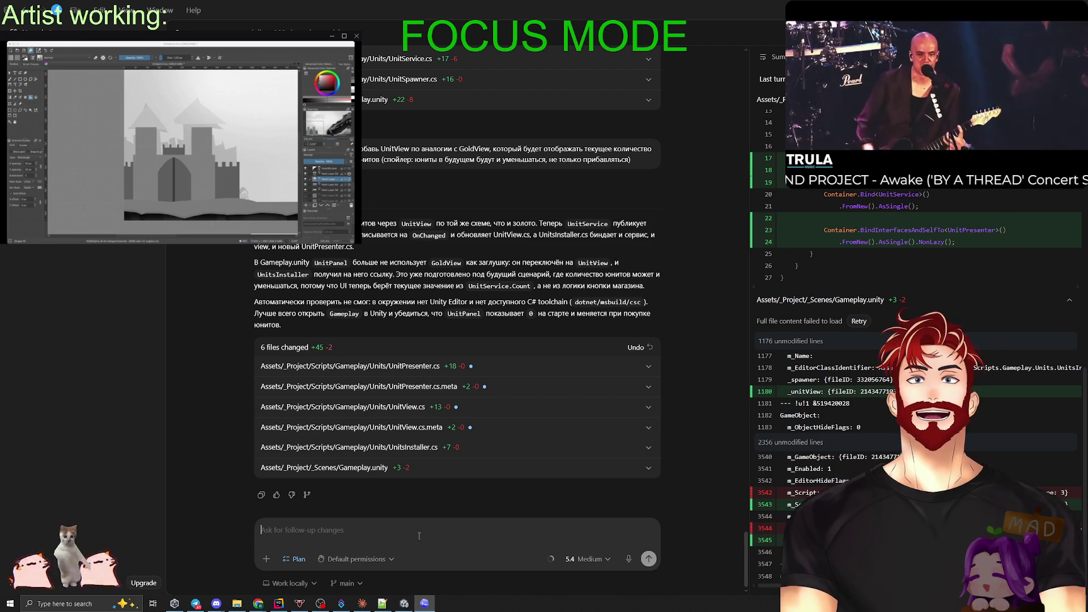
# Draft the request: the unit walks back to the guild, an event fires there, and gold is added.
pyautogui.hotkey('alt', 'Tab')
pyautogui.hotkey('alt', 'Tab')
pyautogui.hotkey('alt', 'Tab')
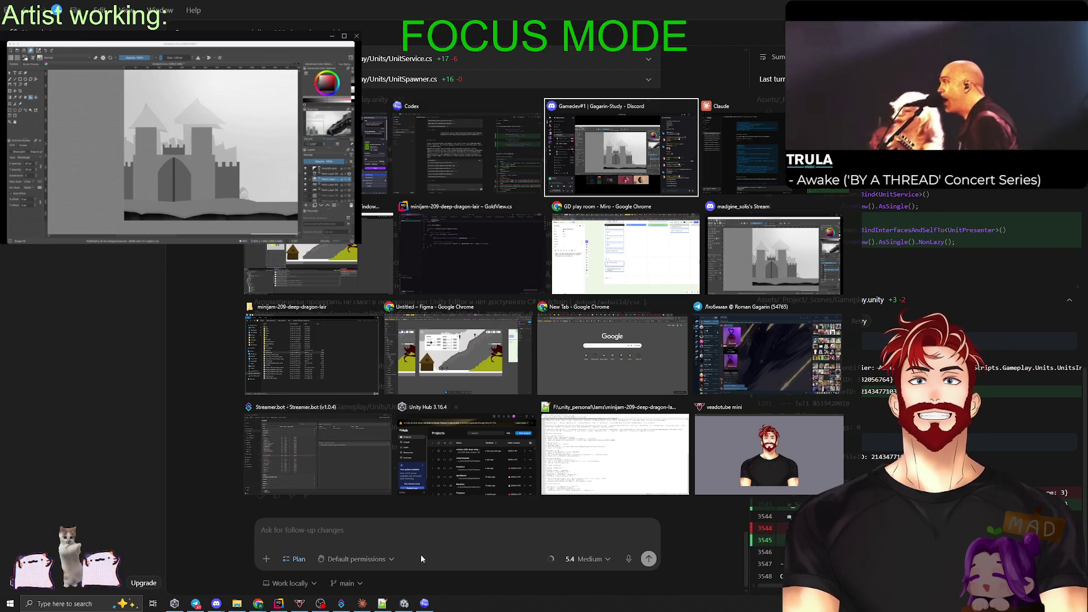
pyautogui.press('Return')
pyautogui.hotkey('alt', 'Tab')
pyautogui.hotkey('alt', 'Tab')
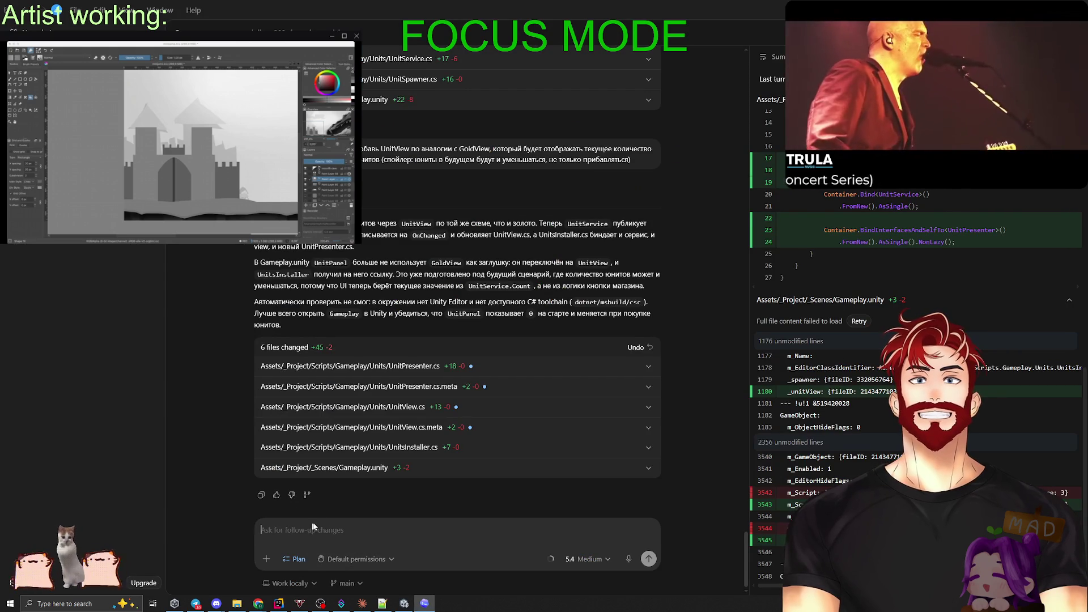
pyautogui.write('Он доходит до кучи,')
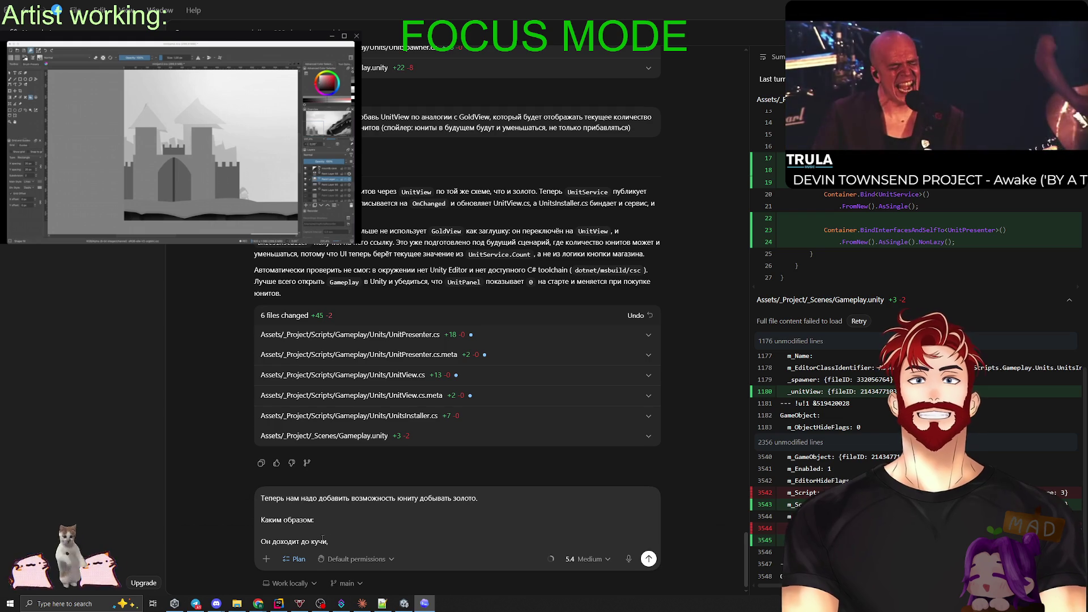
pyautogui.write(' идёт наза')
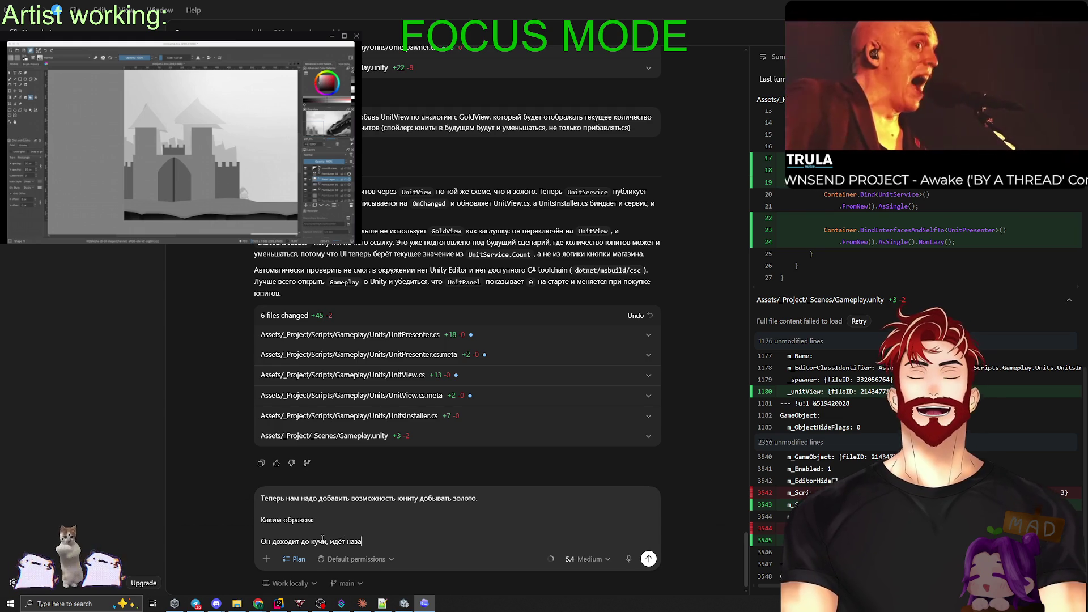
pyautogui.write('д, и когда дохо')
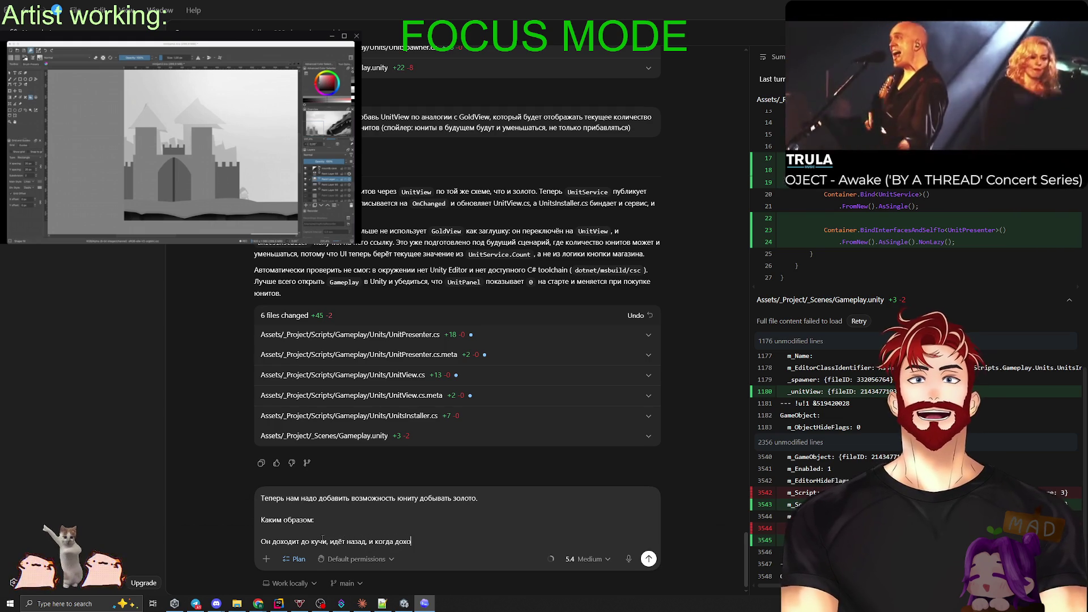
pyautogui.write('дит до гильдии - нам прибавляется золото')
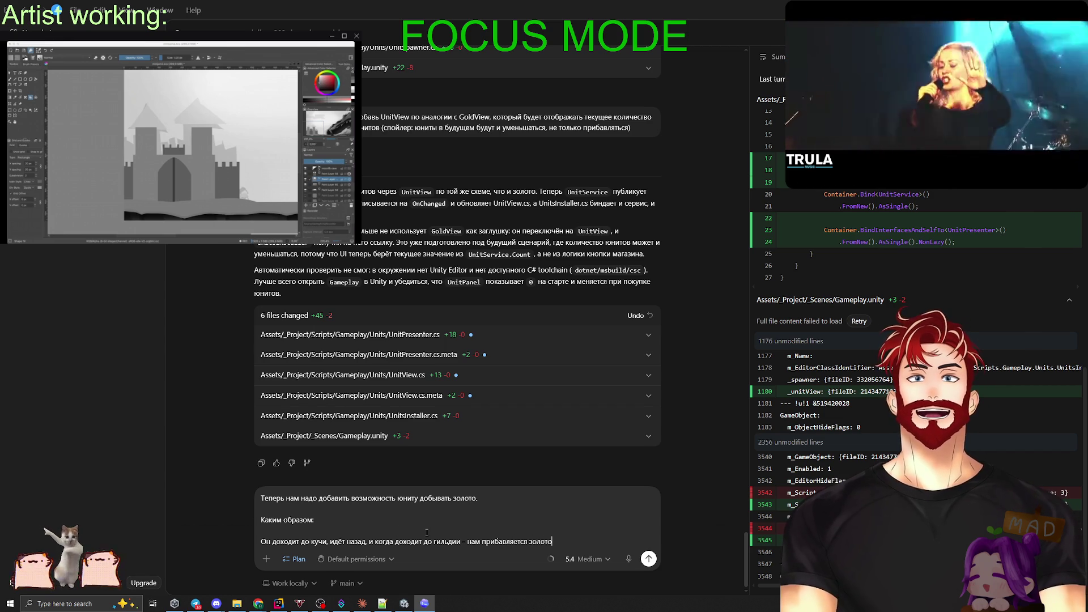
pyautogui.write(',')
pyautogui.hotkey('shift', 'Return')
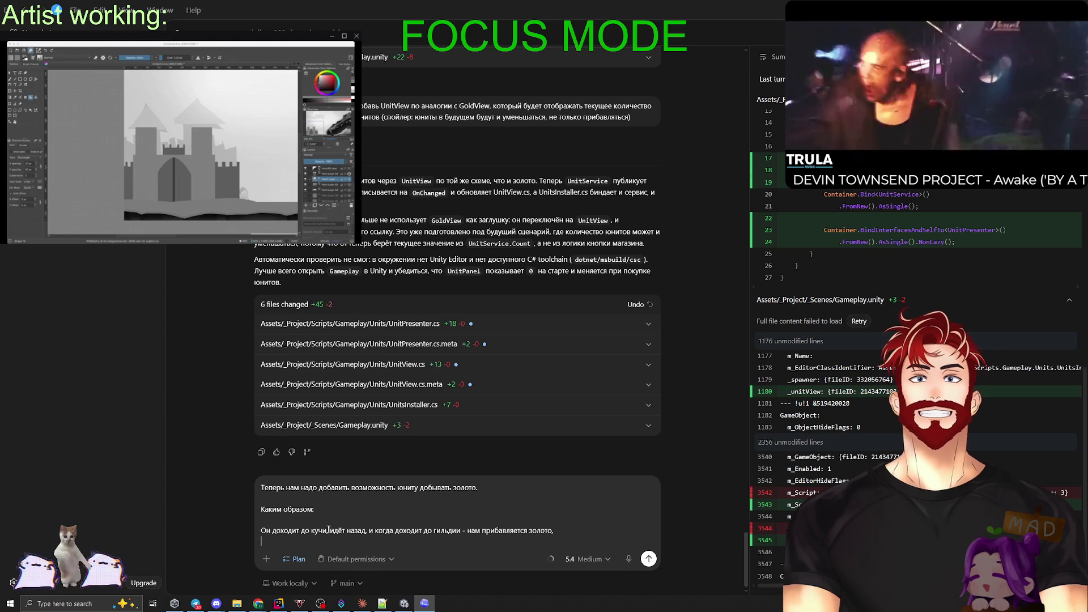
pyautogui.write('золота')
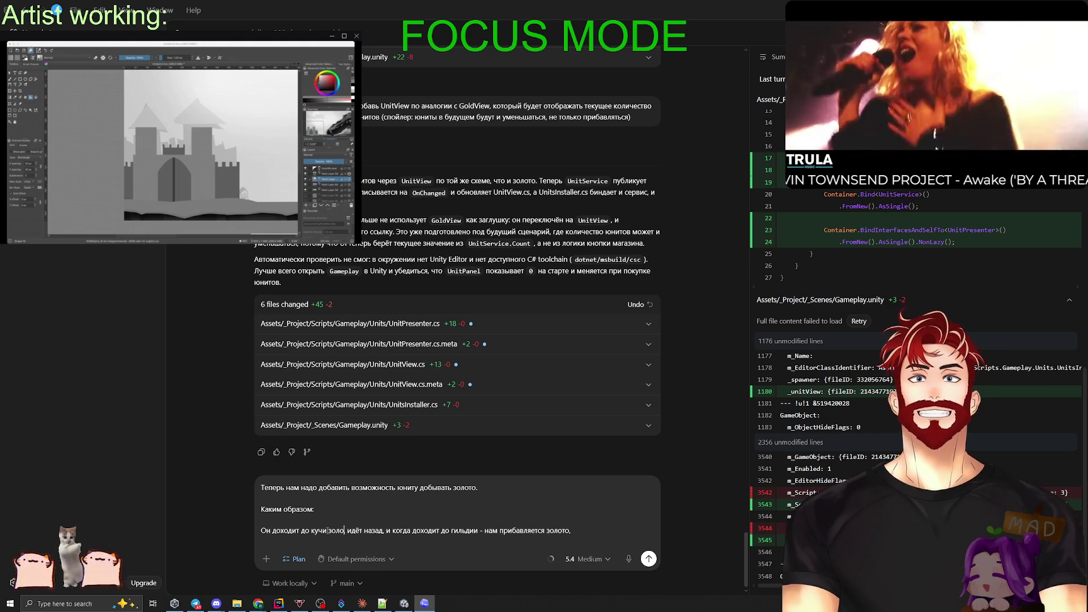
pyautogui.write(',')
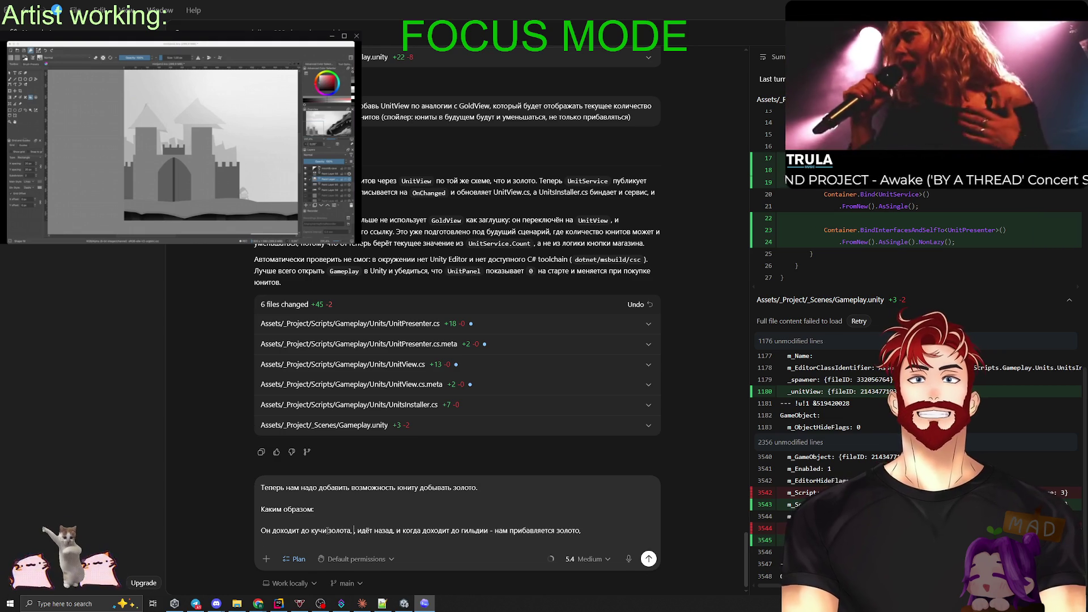
pyautogui.write(' ЗДЕСЬ ПРОБРАСЫВАЕТСЯ ИВЕВН')
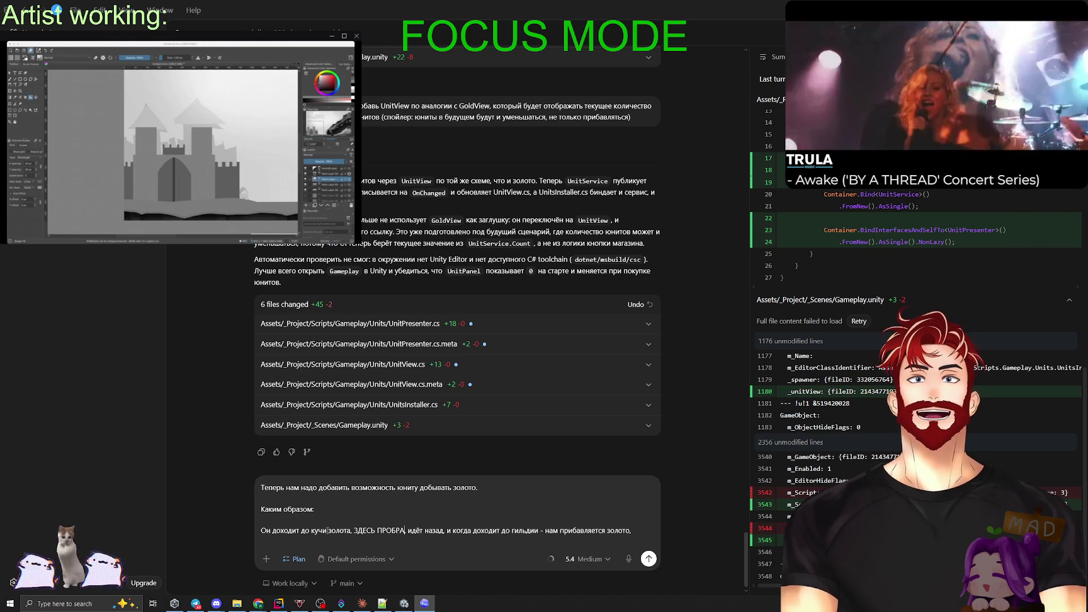
pyautogui.write('Т! который по')
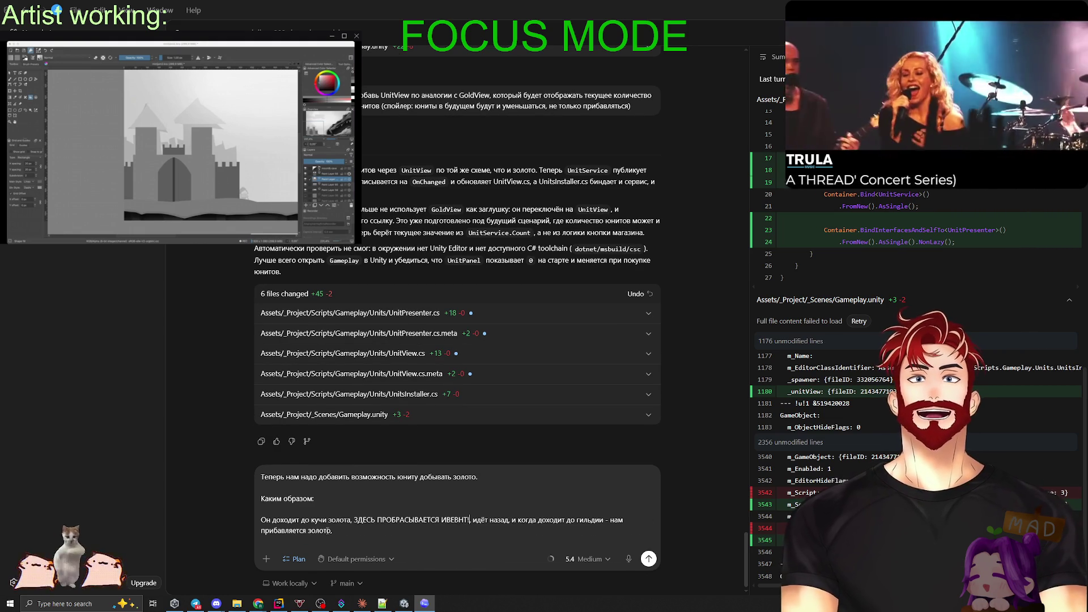
pyautogui.write('том будем обрабат')
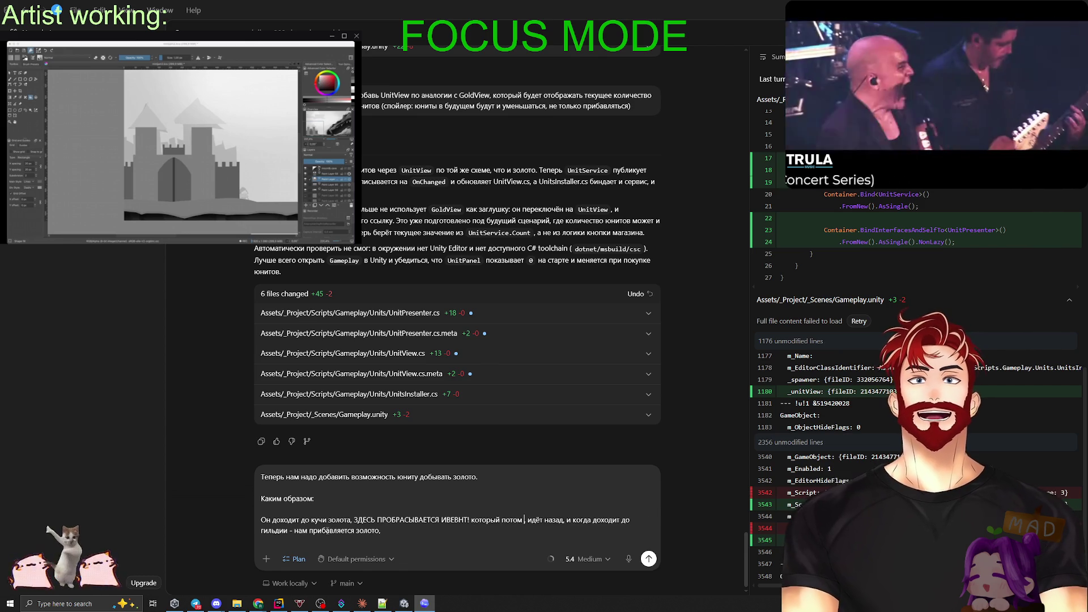
pyautogui.write('ывать,')
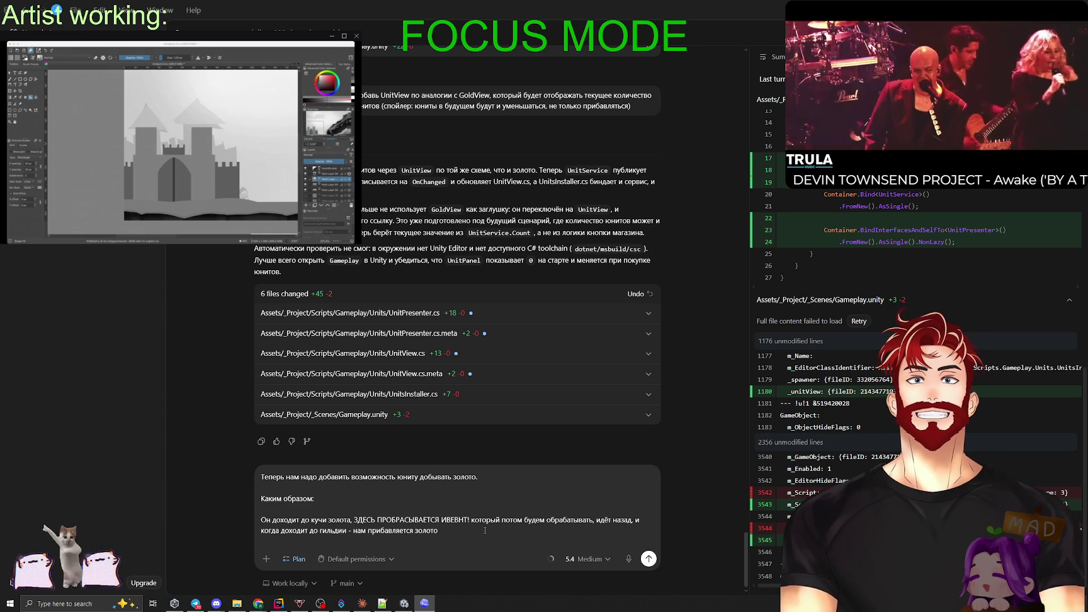
pyautogui.write('т какое-то время и идёт сноваю')
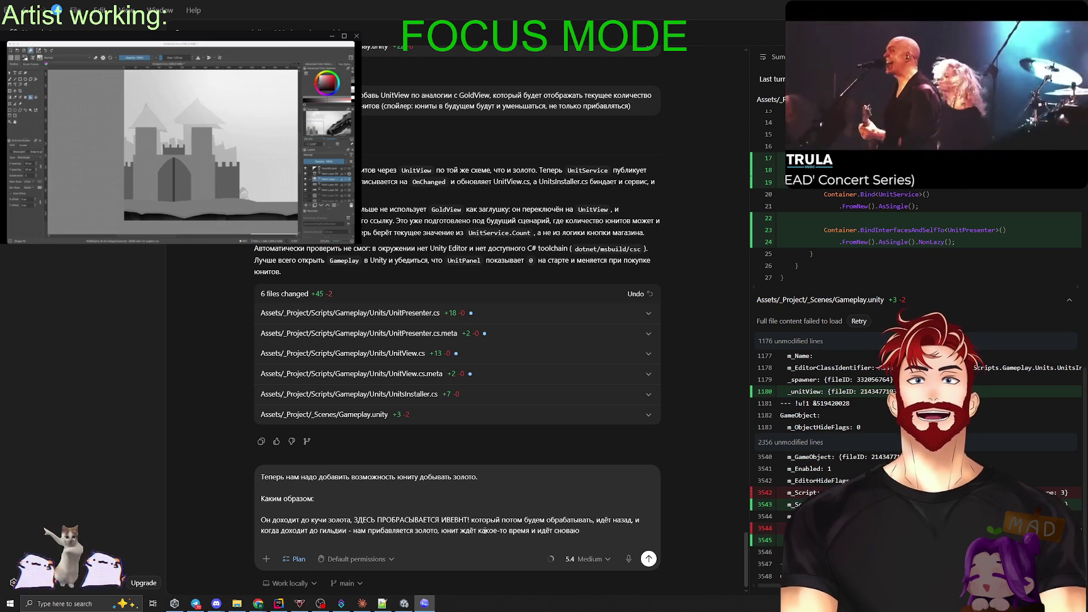
pyautogui.press('BackSpace')
pyautogui.write('.')
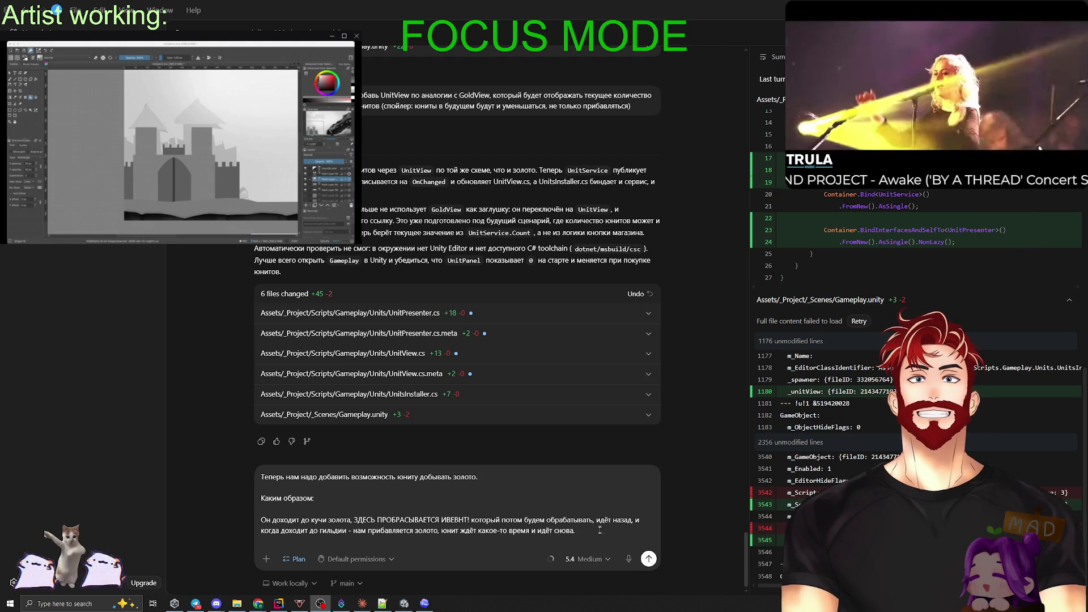
# Add the line 'Предложи план' and send the gold-mining request in Plan mode.
pyautogui.hotkey('shift', 'Return')
pyautogui.write('Предложи план')
pyautogui.press('Return')
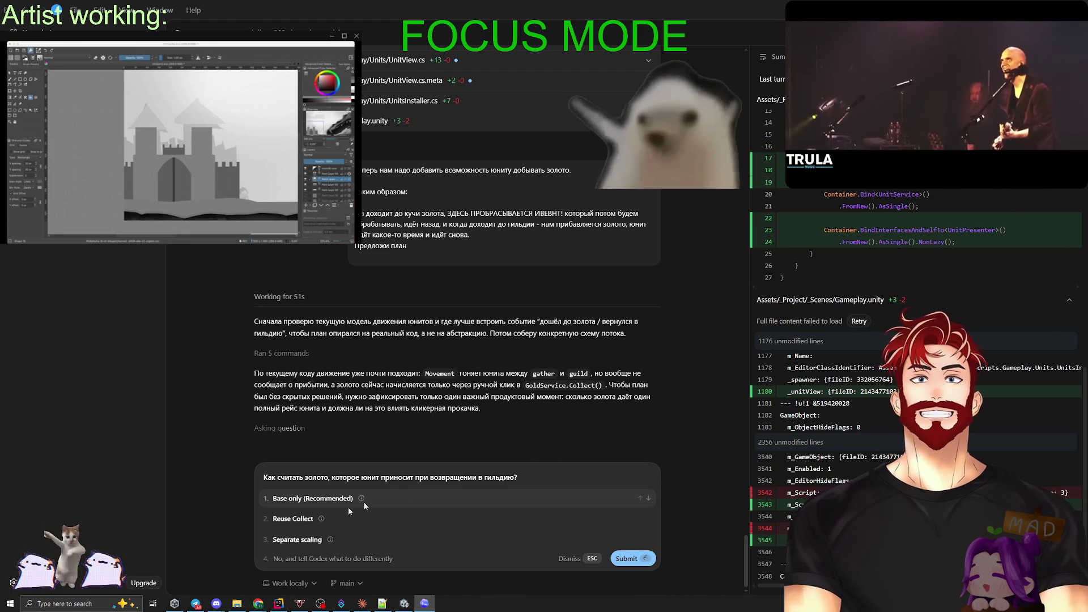
# Answer with a custom option: clicker upgrades stay separate, and per-trip gold upgrades come next.
pyautogui.click(310, 559)
pyautogui.write('Клике')
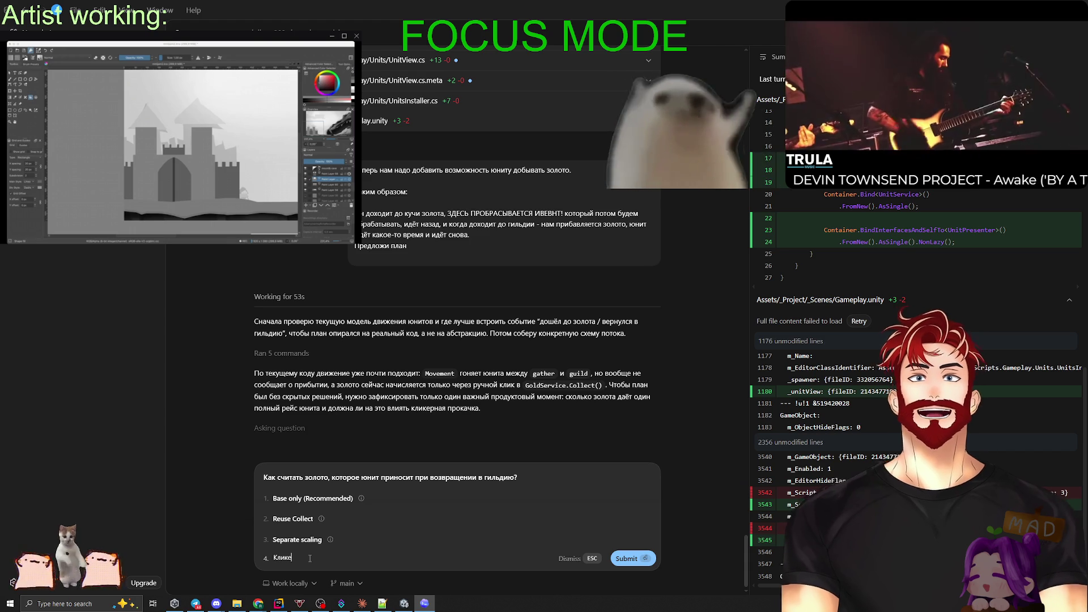
pyautogui.write('рная прокачка жи')
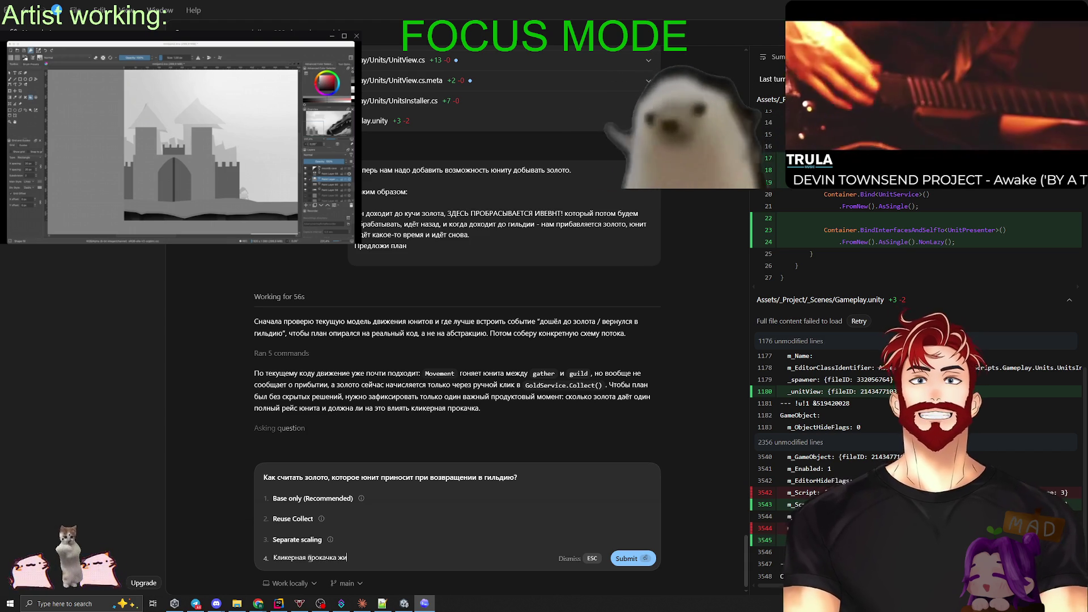
pyautogui.write('вёт отдельно, а')
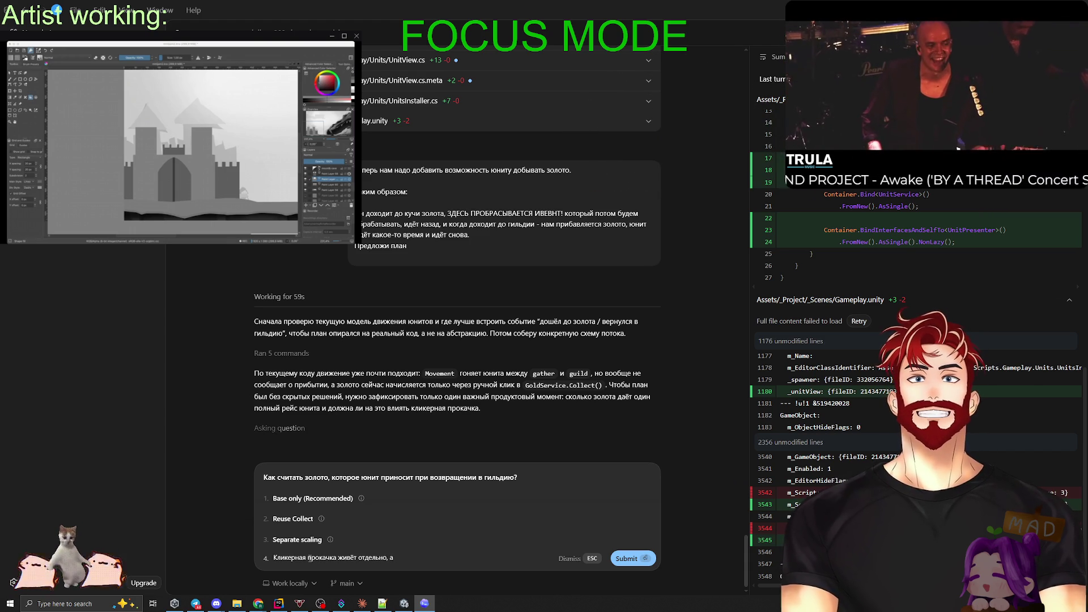
pyautogui.write(' количе')
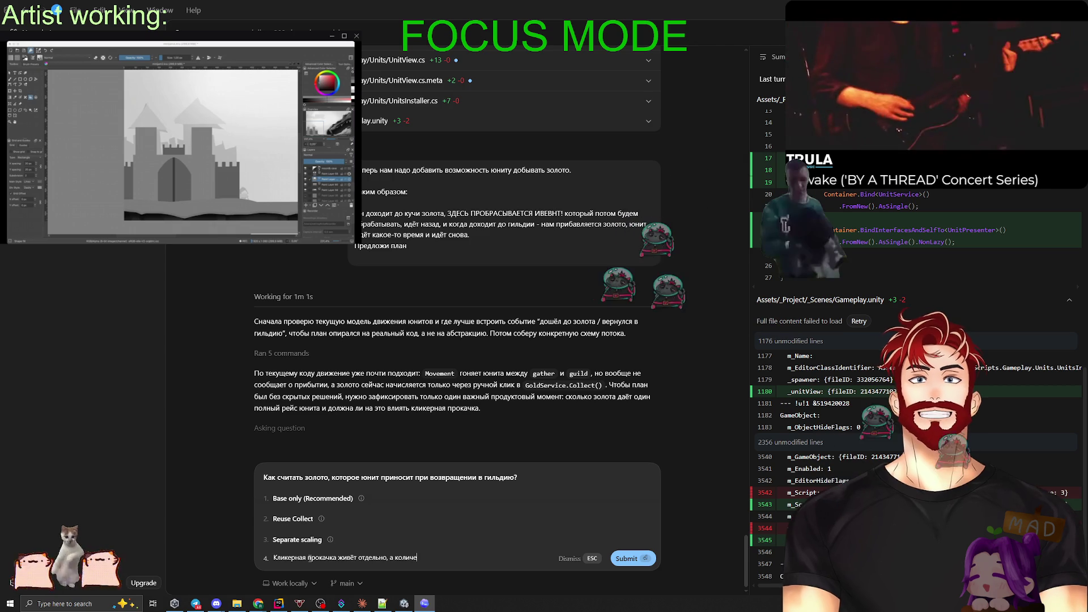
pyautogui.write('ство золота')
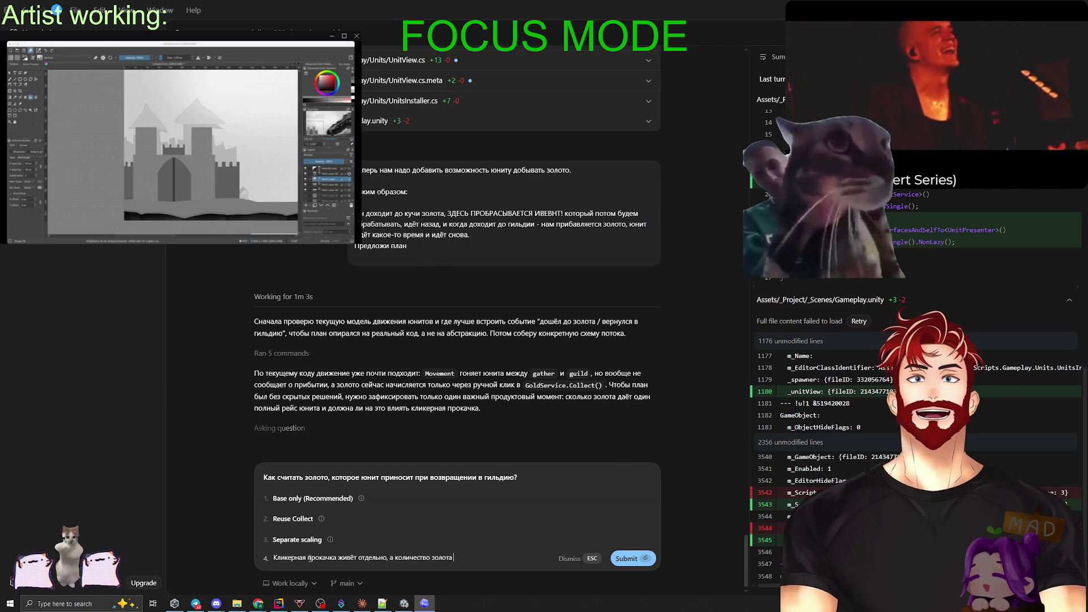
pyautogui.write(' за ходку - отд')
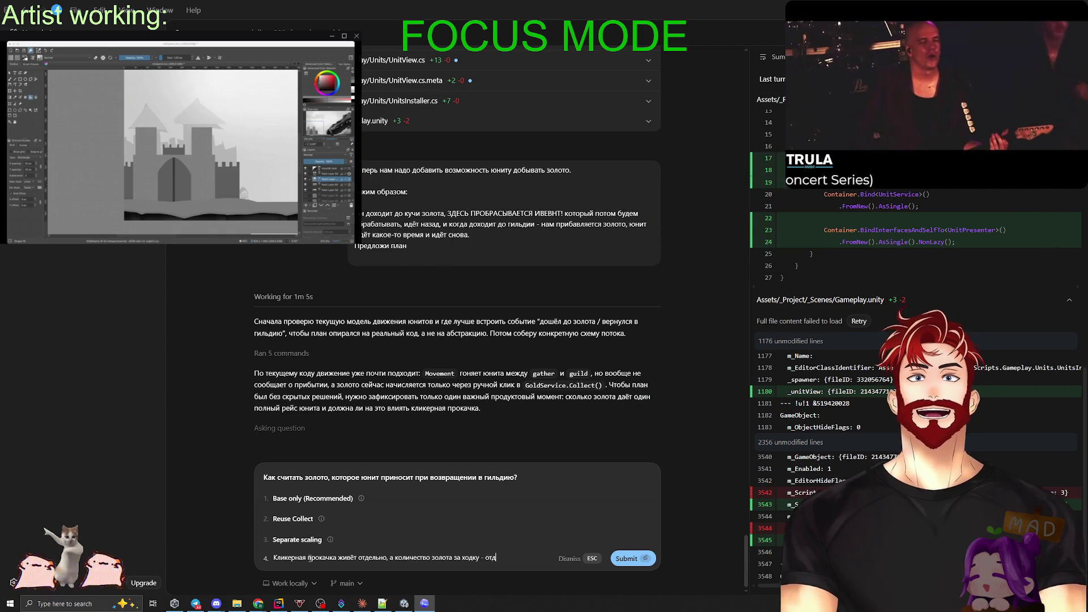
pyautogui.write('ельно, следующ')
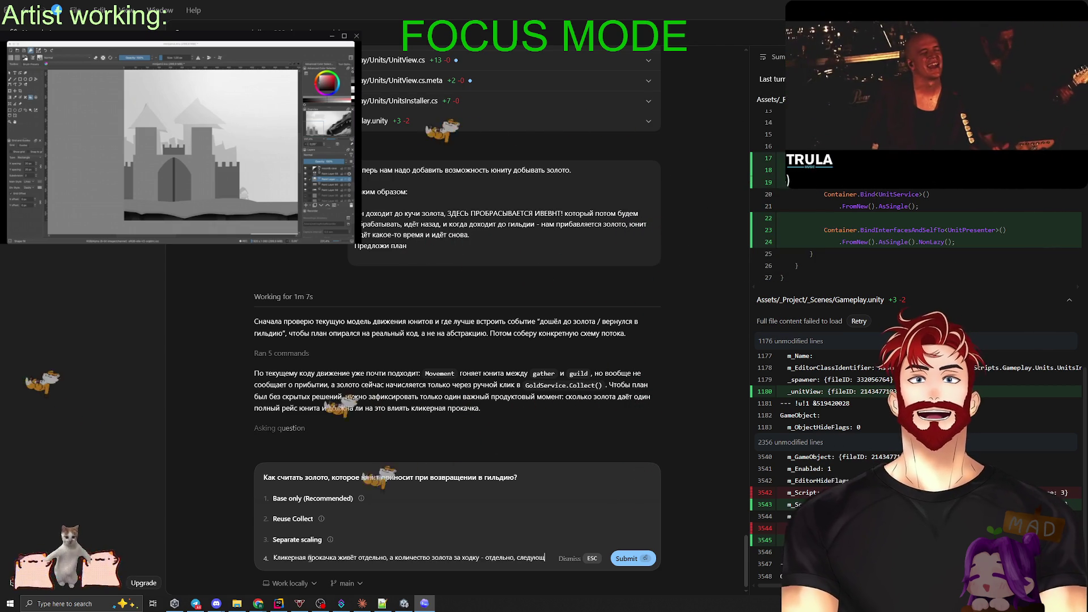
pyautogui.write('им пунктом мы до')
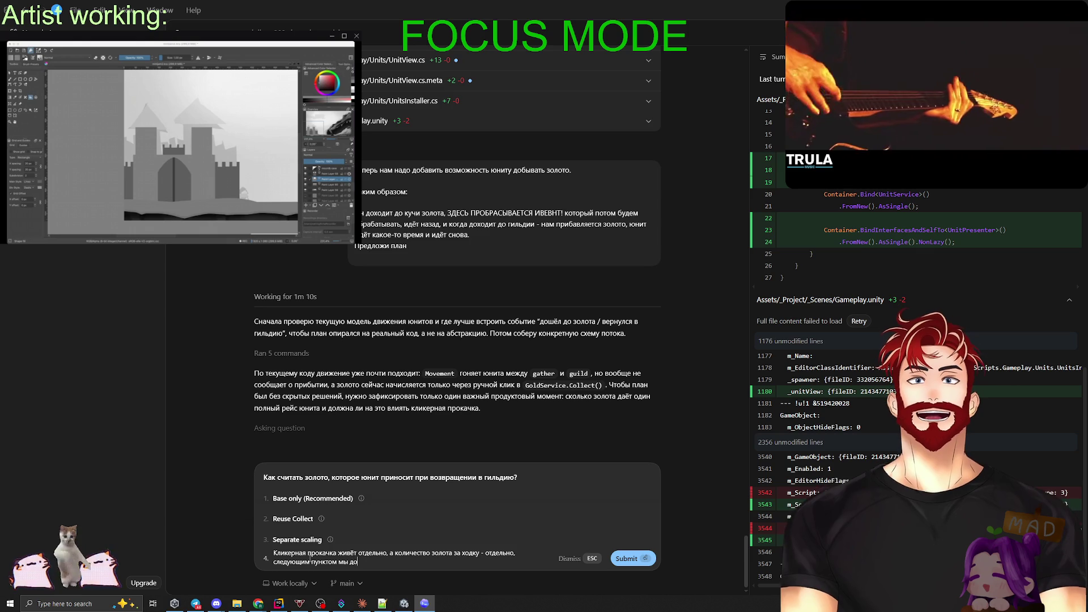
pyautogui.write('бавим ПРОКАЧКУ')
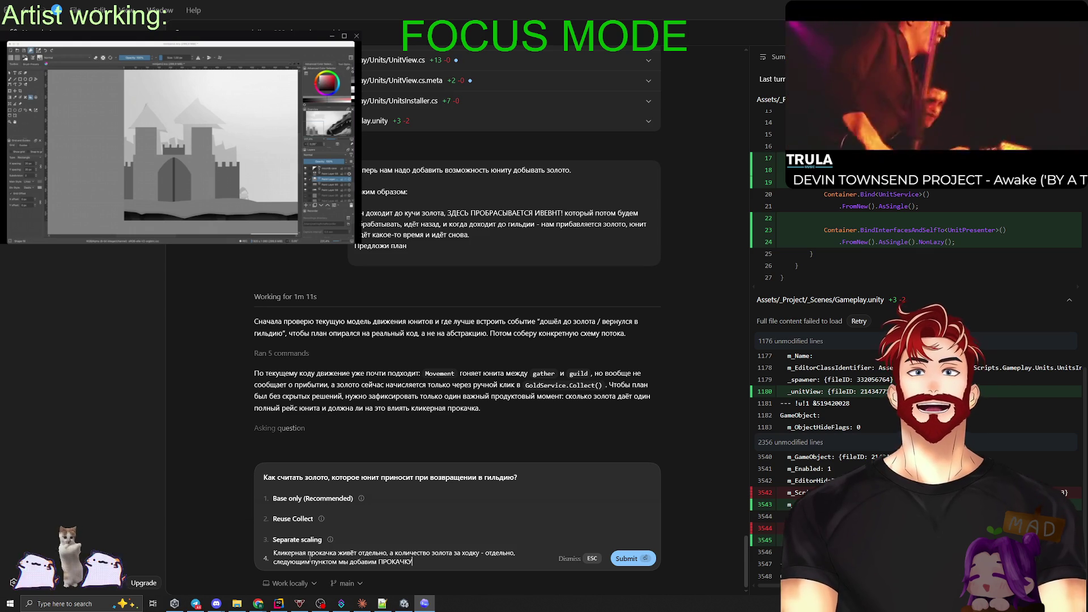
pyautogui.write(' этого золота')
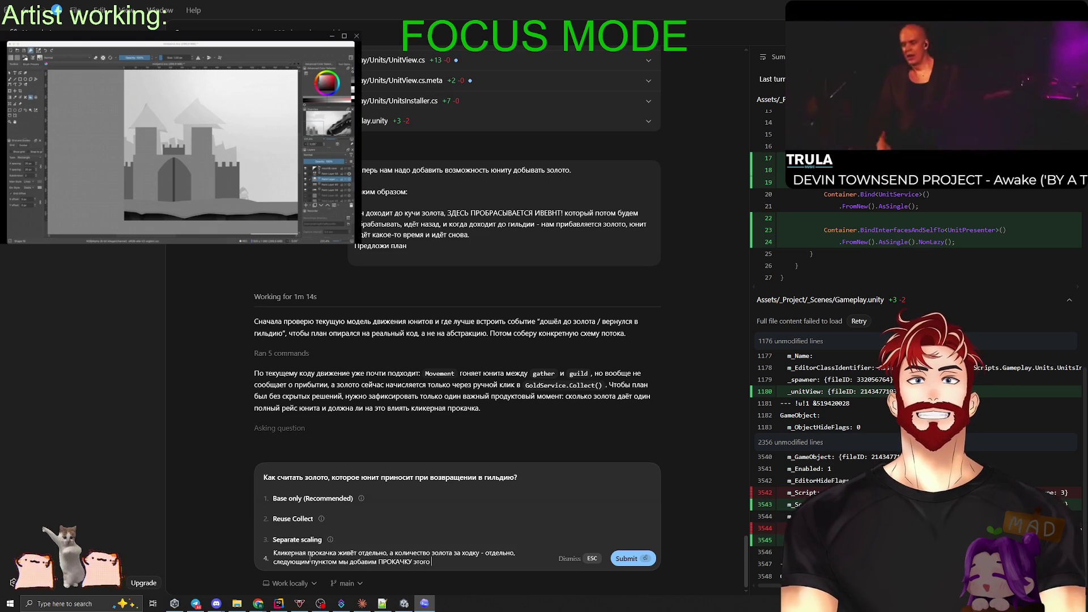
pyautogui.press('Return')
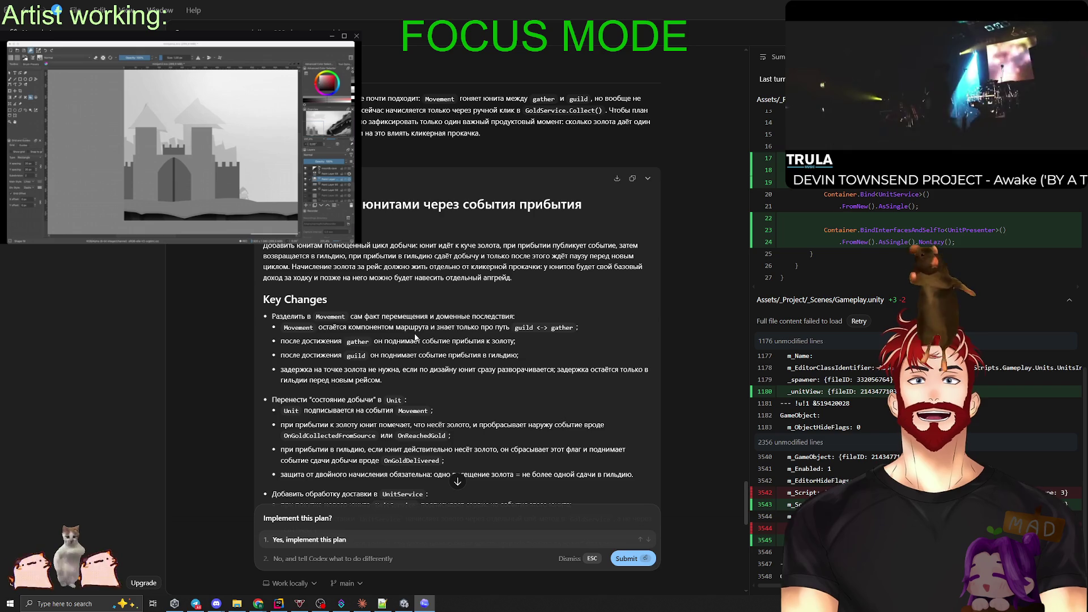
# Scroll the plan's Key Changes and select the bullet about the gold-point delay.
pyautogui.scroll(-1, 416, 337)
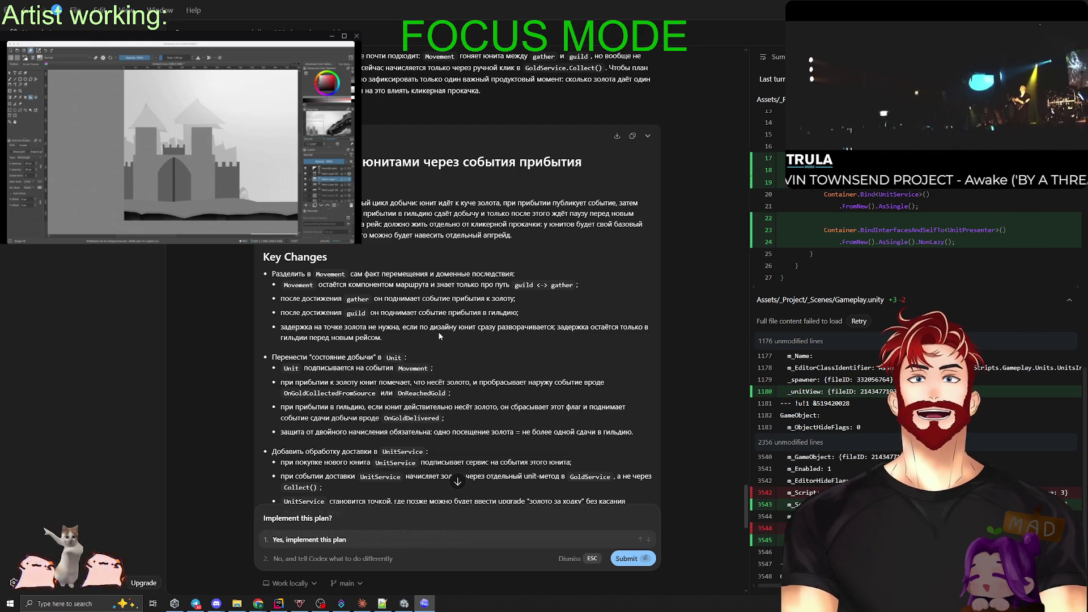
pyautogui.moveTo(383, 338); pyautogui.dragTo(272, 329)
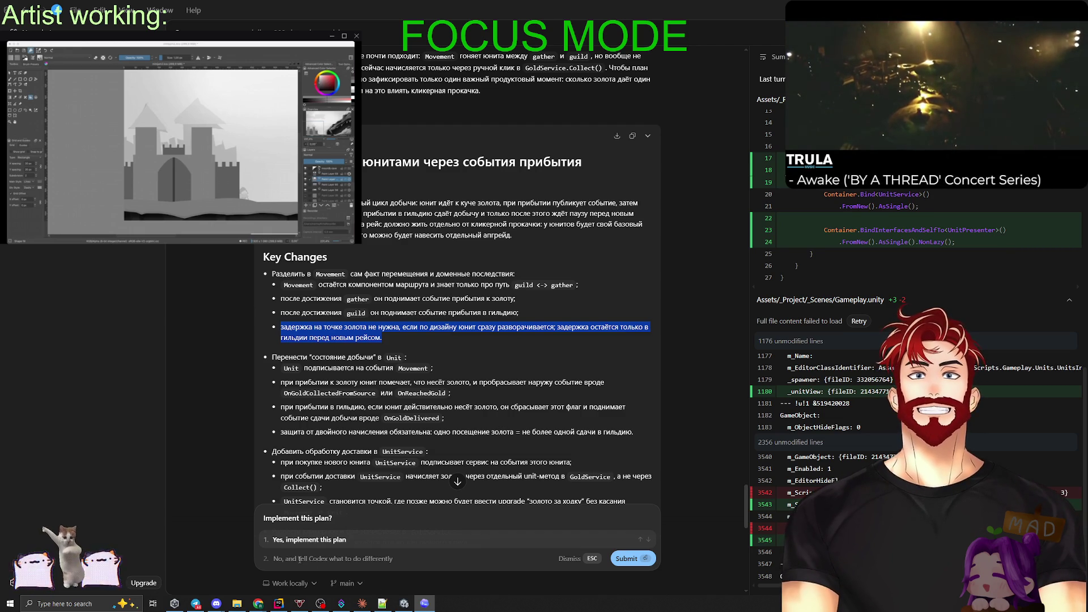
# Write point 1 of a custom reply: the gold-point delay is needed but set from config.
pyautogui.click(300, 558)
pyautogui.write('1')
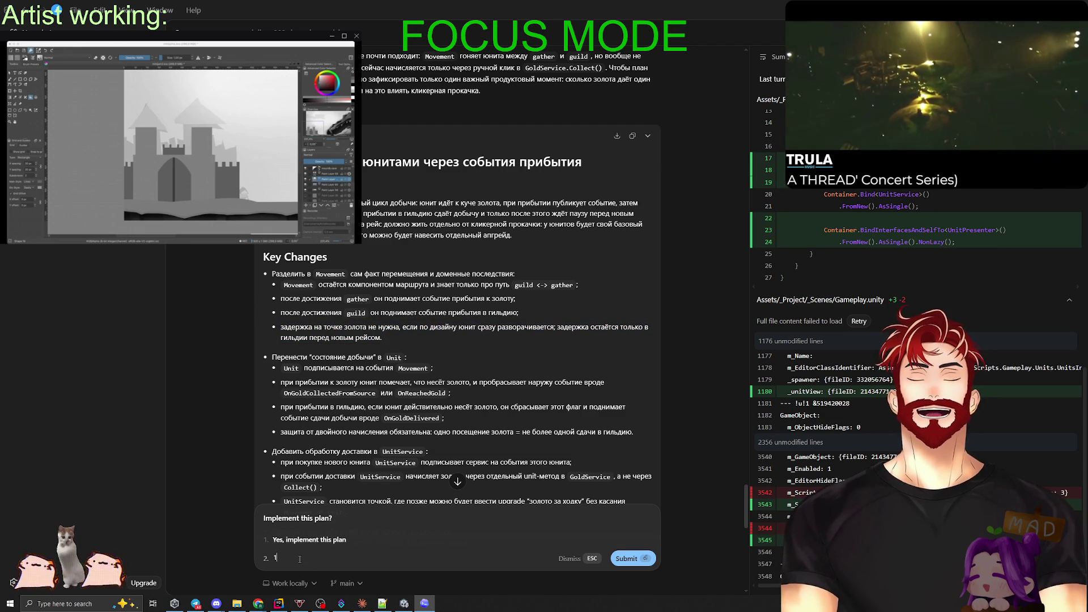
pyautogui.tripleClick(390, 336)
pyautogui.hotkey('ctrl', 'c')
pyautogui.click(331, 559)
pyautogui.hotkey('ctrl', 'v')
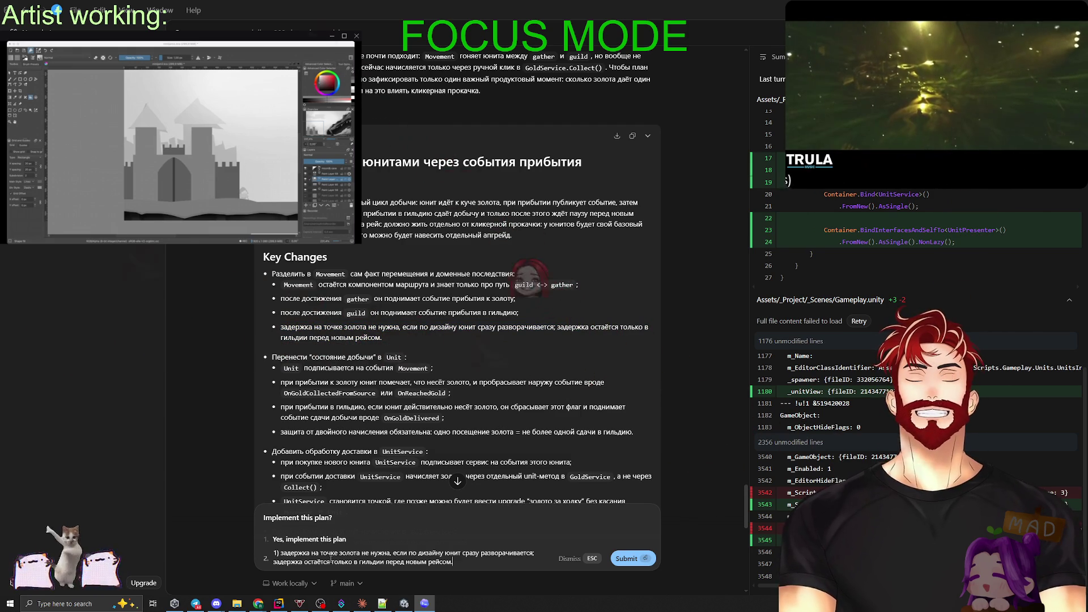
pyautogui.write(' - нужна, но задаётся из конф')
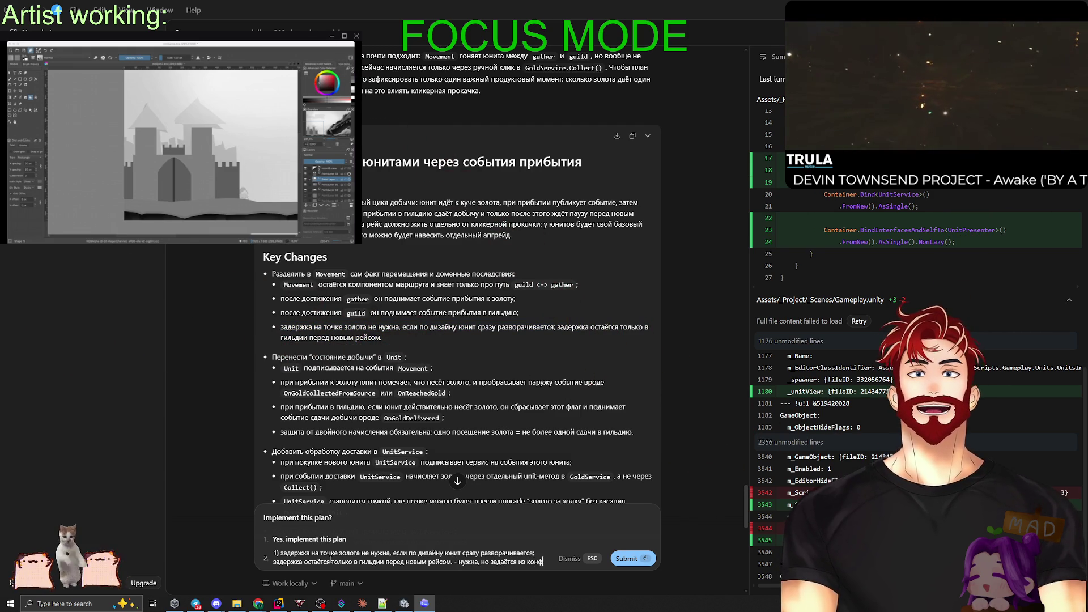
pyautogui.write('ига, может длится секунду-2-3, н')
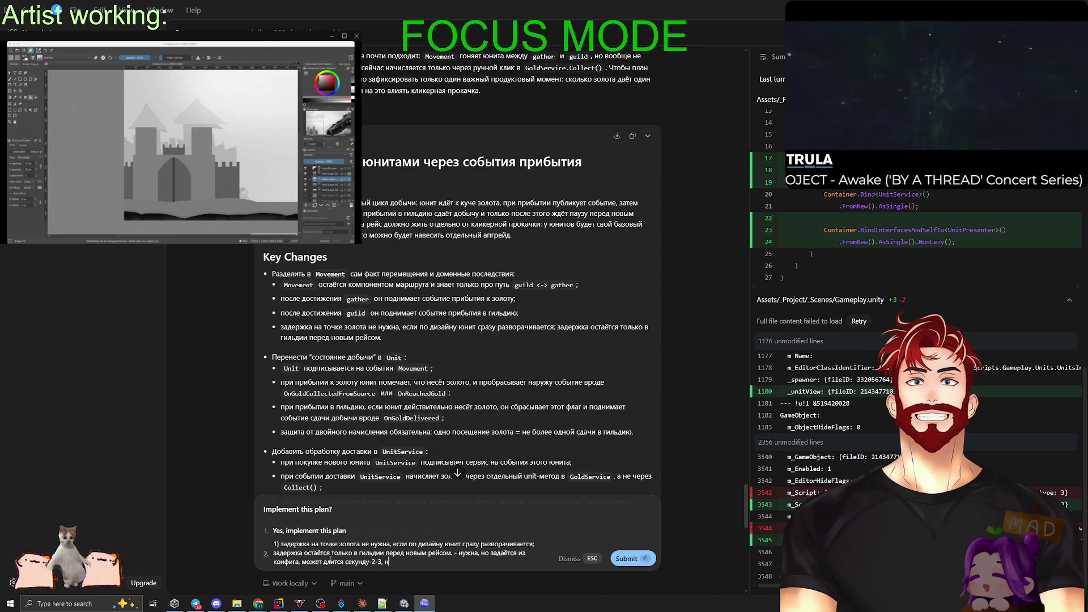
pyautogui.write('о мы сами решим')
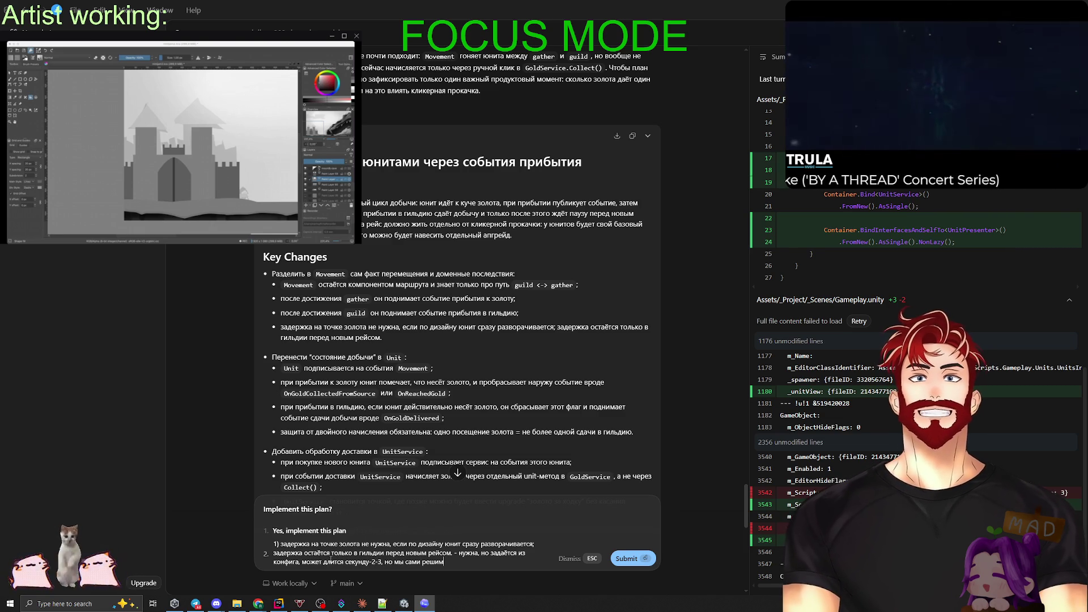
pyautogui.write('.')
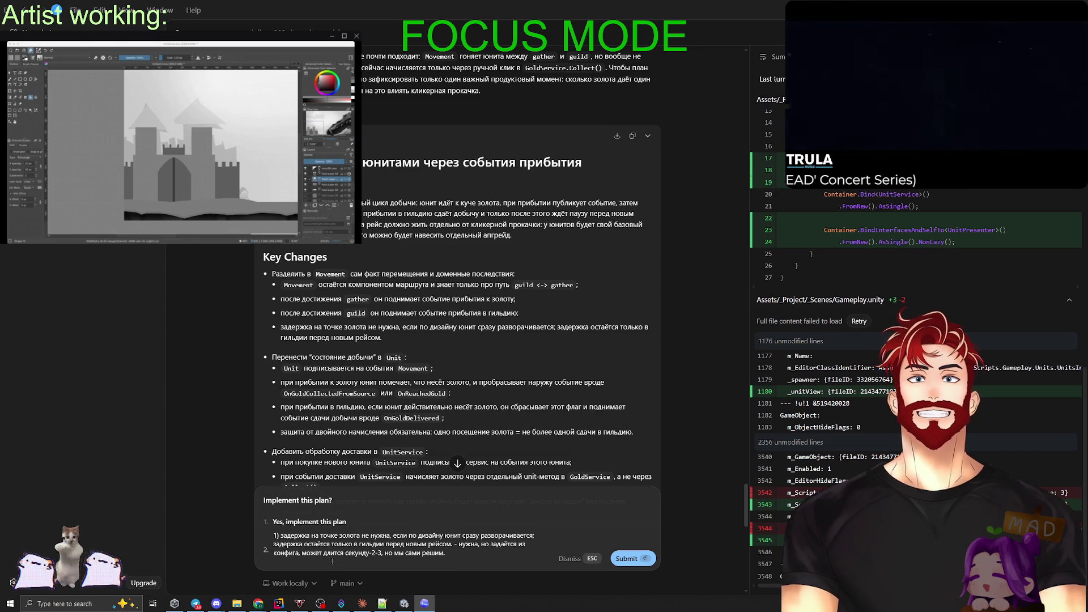
# Scroll the plan and select the phrase about marking the unit as carrying gold.
pyautogui.scroll(-3, 400, 361)
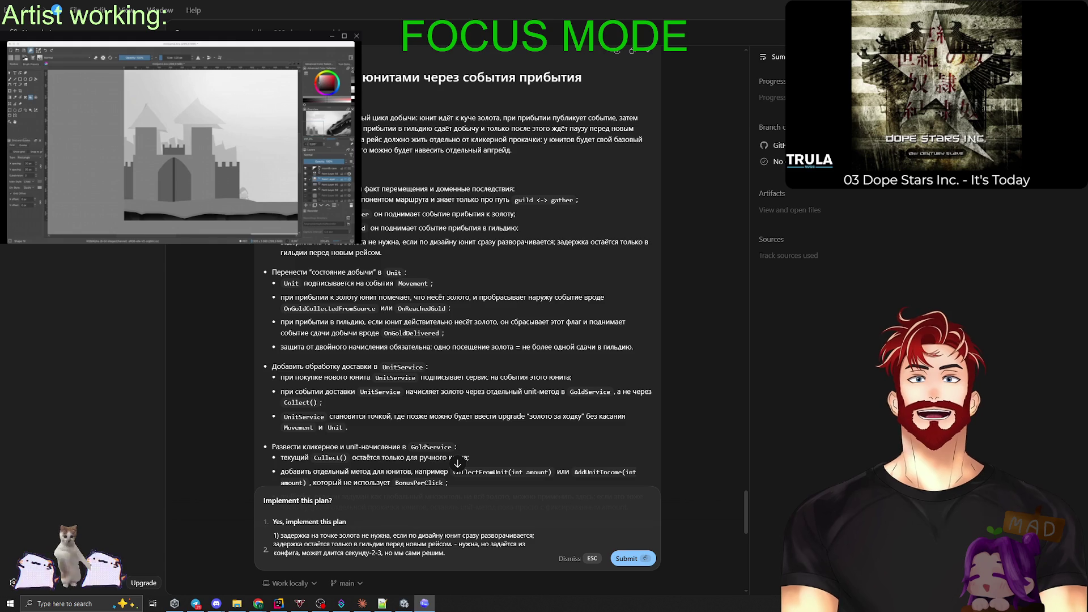
pyautogui.moveTo(634, 351)
pyautogui.mouseDown()
pyautogui.moveTo(295, 292)
pyautogui.moveTo(323, 278)
pyautogui.mouseUp()
pyautogui.click(321, 274)
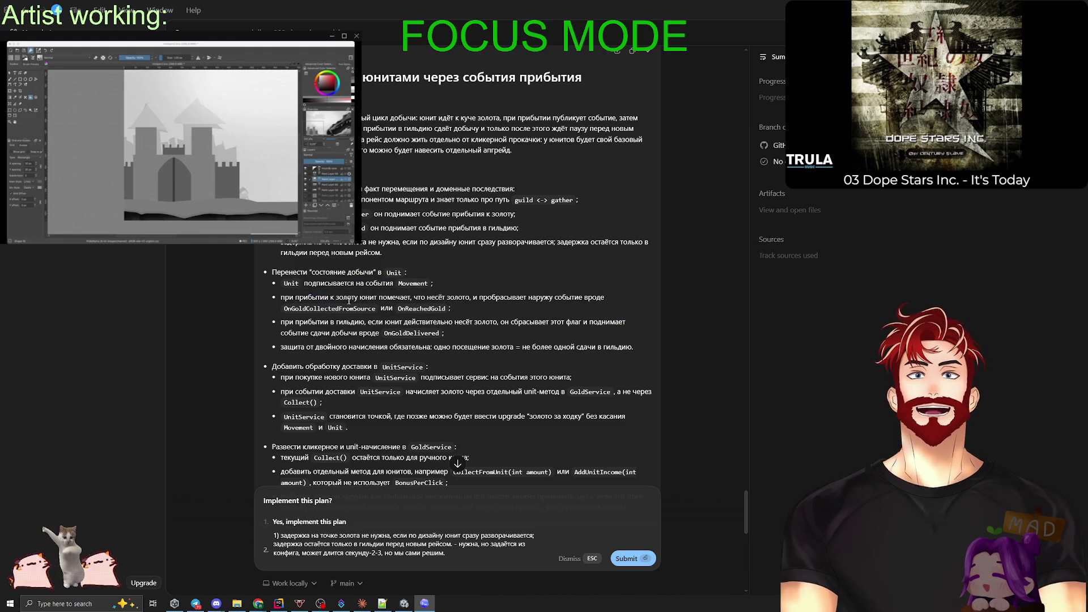
pyautogui.moveTo(278, 296); pyautogui.dragTo(428, 296)
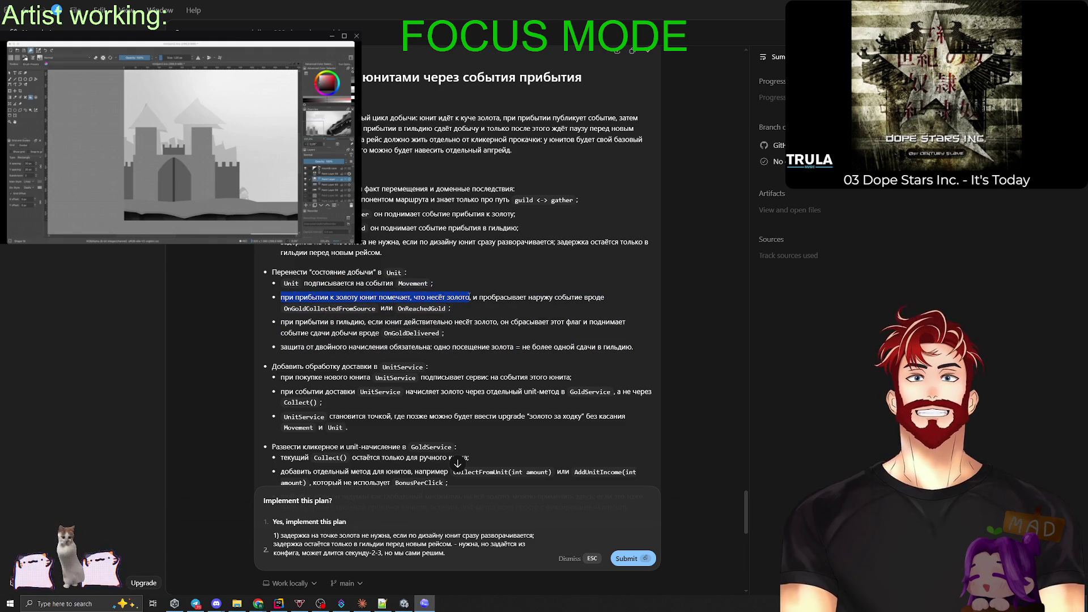
# Add point 2: the unit counts as carrying gold only after mineTime, not on arrival.
pyautogui.click(465, 557)
pyautogui.hotkey('shift', 'Return')
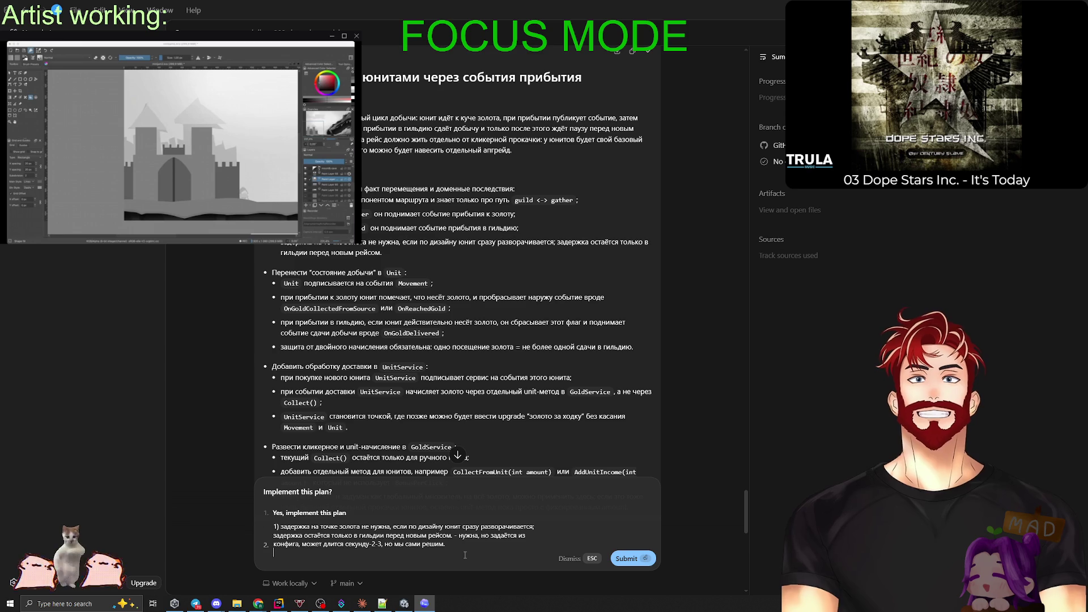
pyautogui.write('2)')
pyautogui.hotkey('ctrl', 'v')
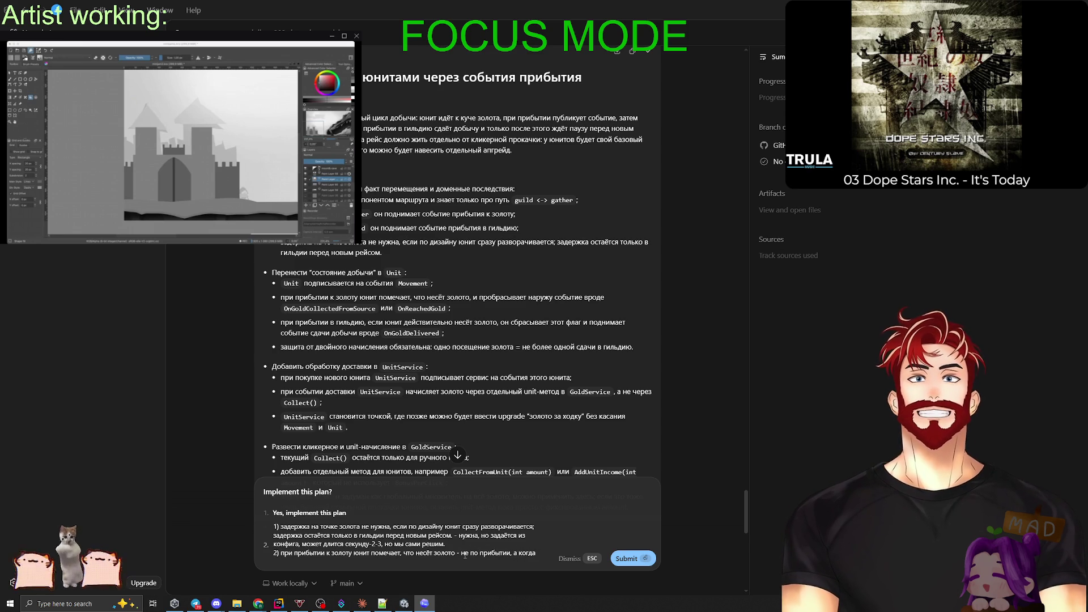
pyautogui.write('схватит",')
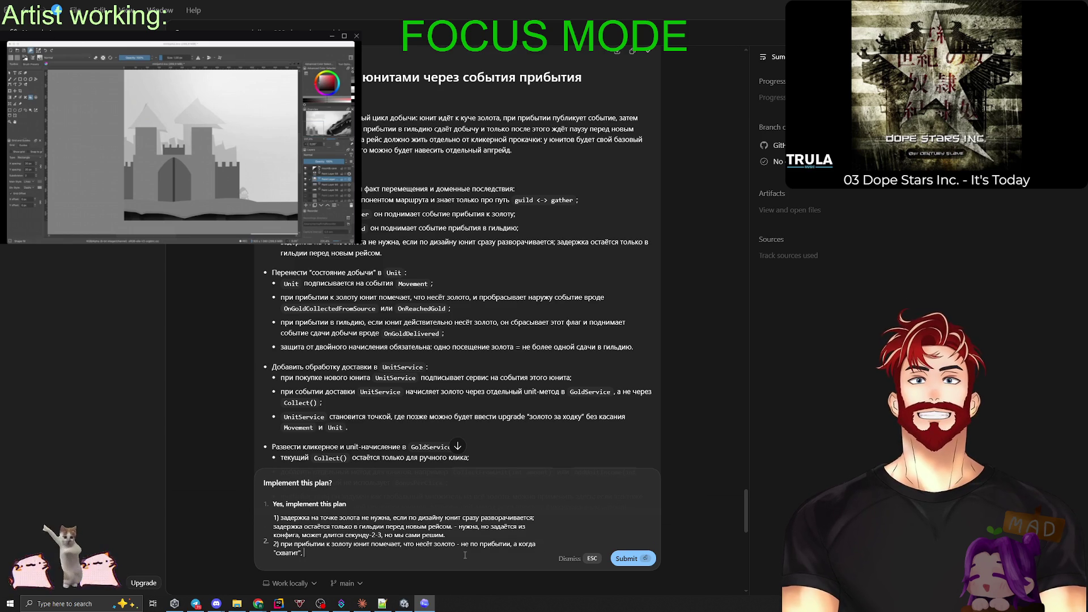
pyautogui.write('"mineTime')
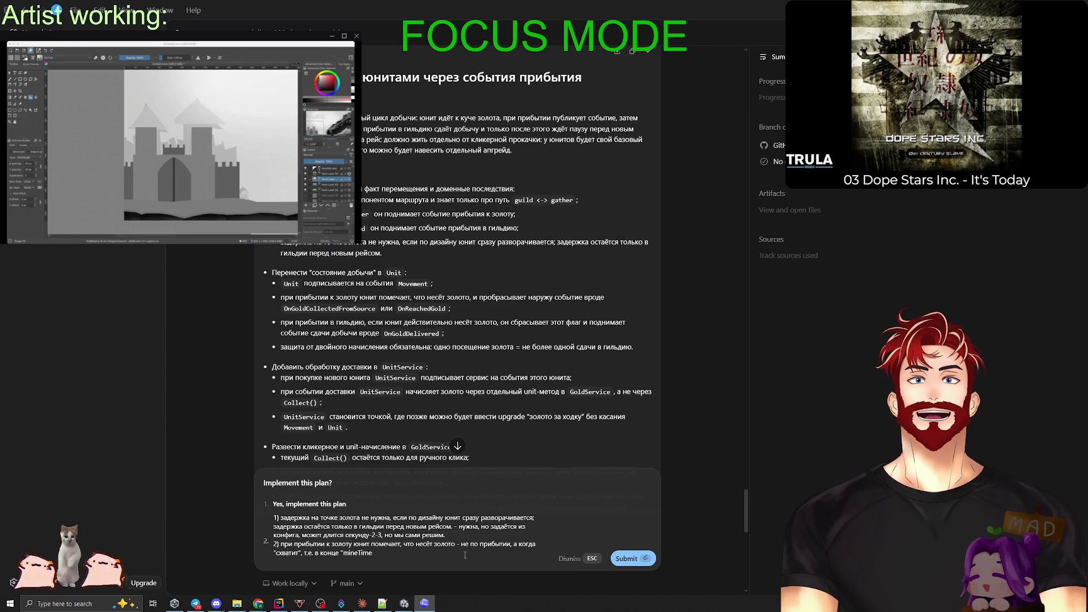
pyautogui.hotkey('shift', 'Return')
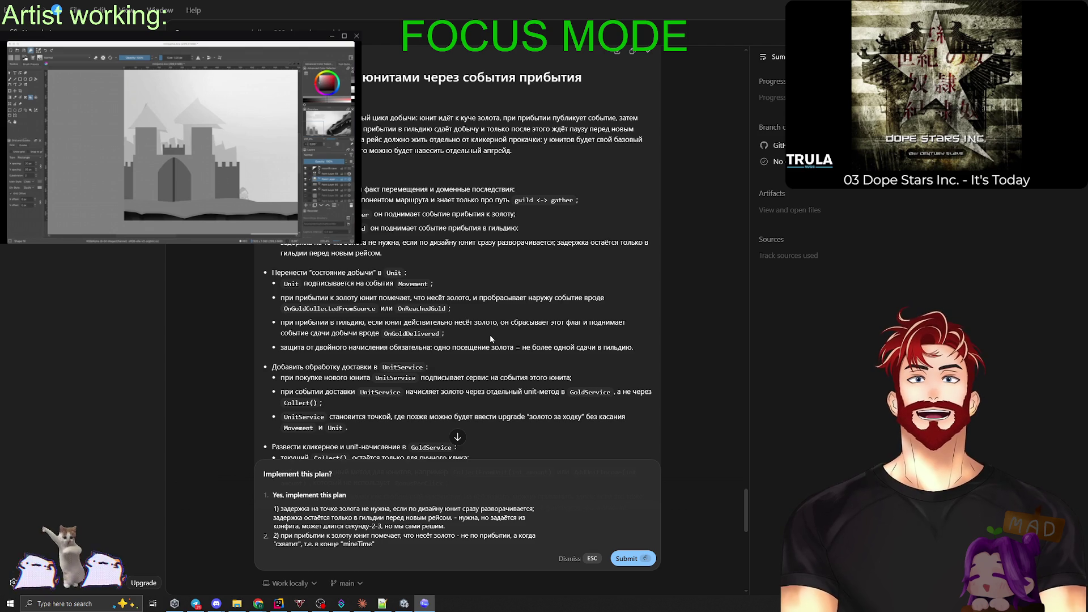
# Add point 3 quoting the guild-arrival bullet and asking whether the carrying-gold flag is needed.
pyautogui.moveTo(445, 334); pyautogui.dragTo(277, 324)
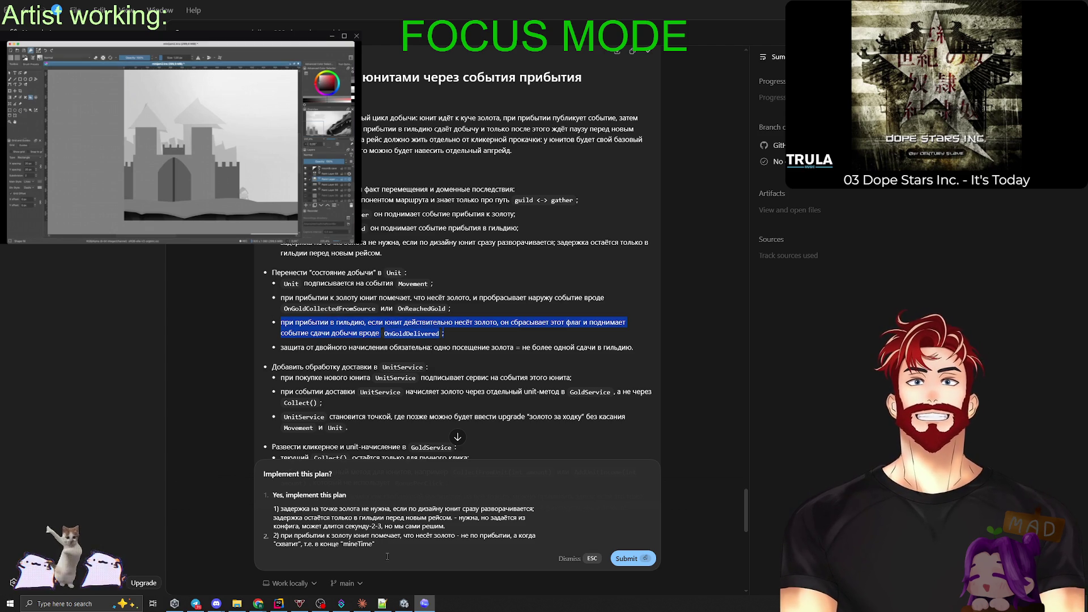
pyautogui.click(392, 547)
pyautogui.write('3')
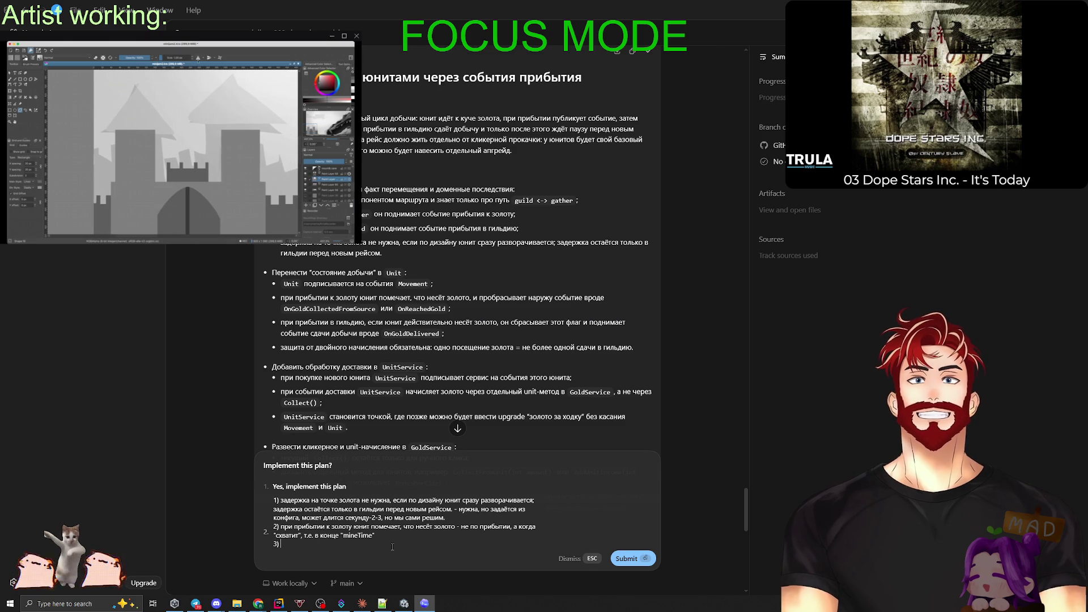
pyautogui.hotkey('ctrl', 'v')
pyautogui.write('что зна')
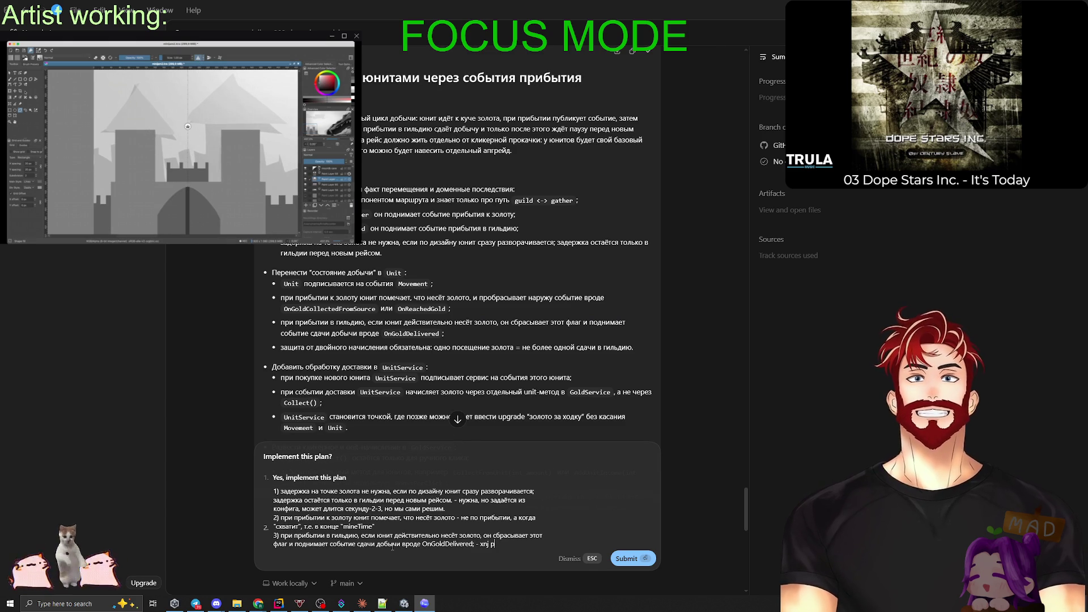
pyautogui.write('чит "если несёт" - а как он мор')
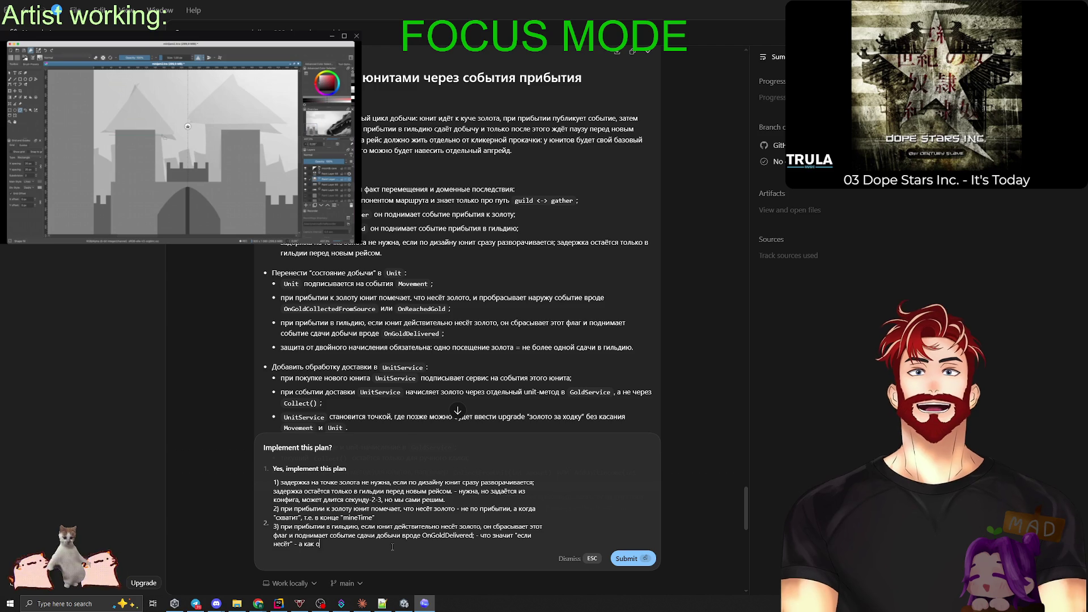
pyautogui.press('BackSpace')
pyautogui.write('жет НЕ')
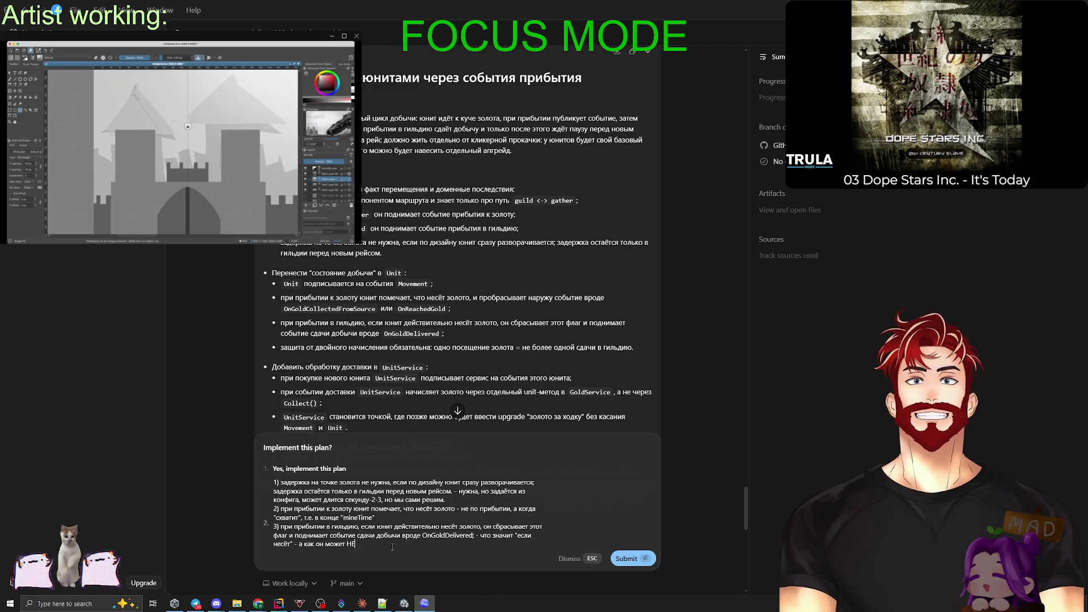
pyautogui.write(' НЕСТИ?')
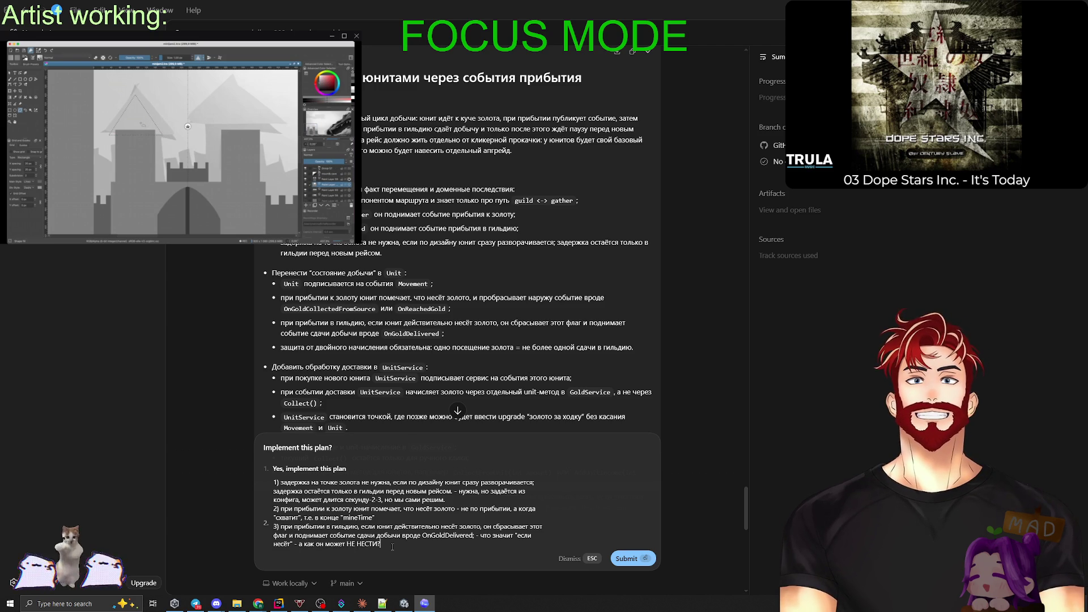
pyautogui.write(' Нужен ли')
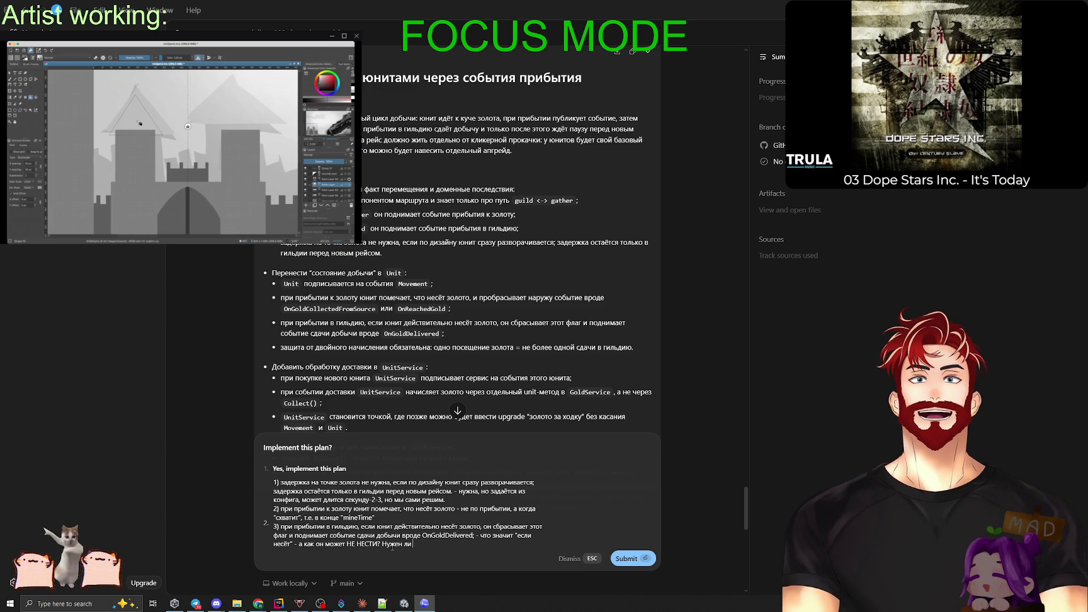
pyautogui.write(' вообще этот флаг?')
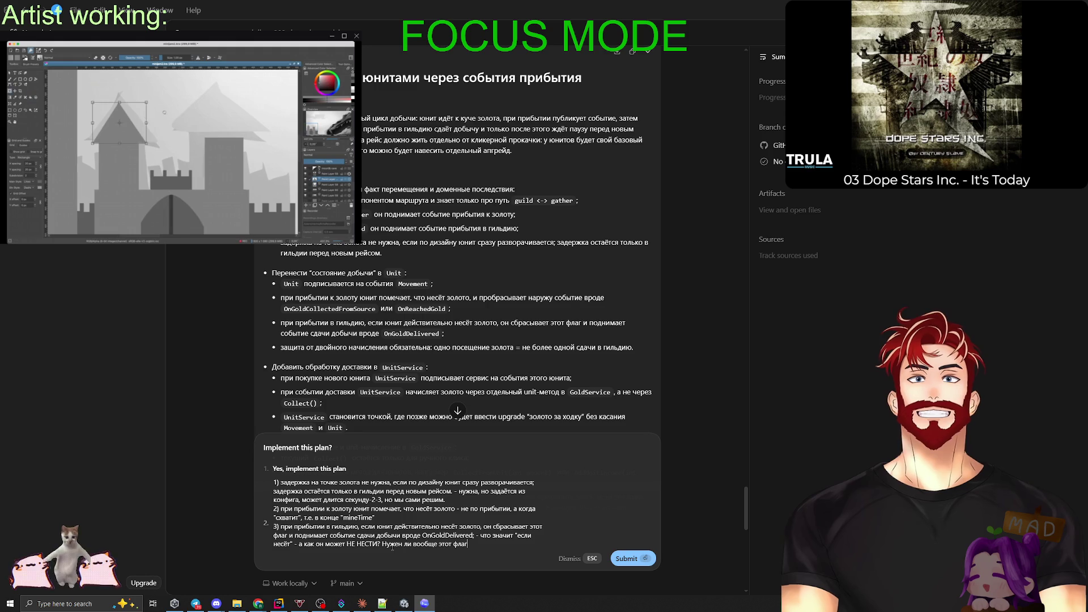
pyautogui.hotkey('shift', 'Return')
pyautogui.write('4)')
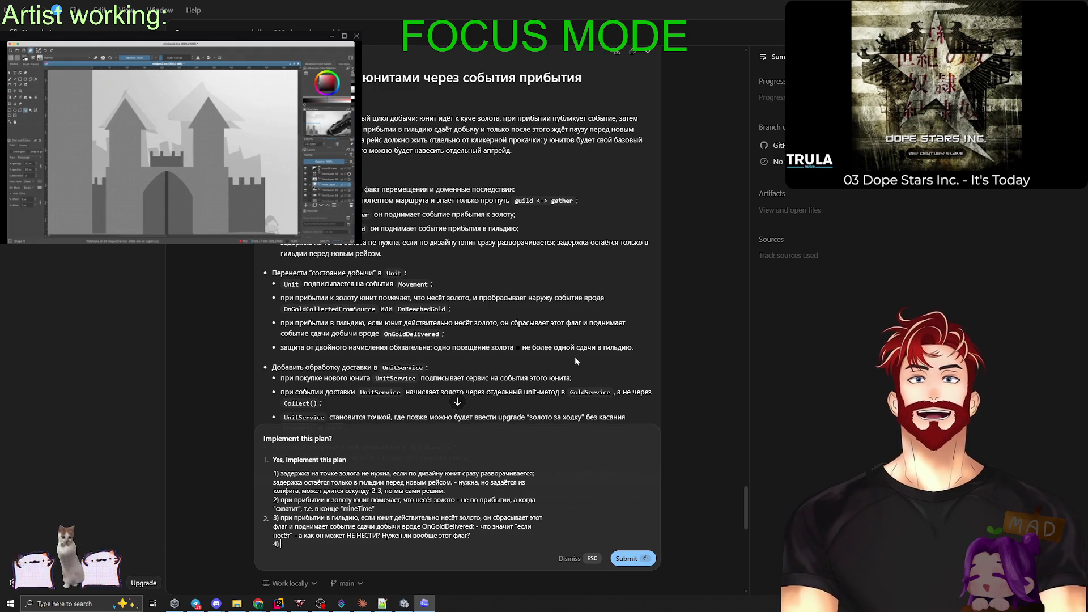
pyautogui.scroll(-2, 578, 351)
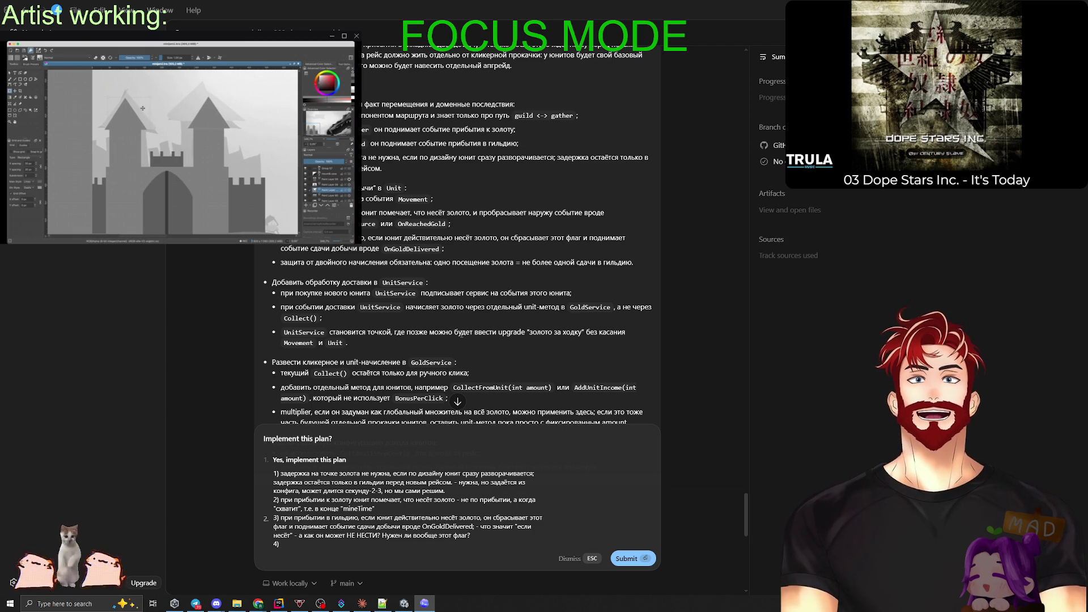
# Add point 4 quoting the manual-click Collect() line and proposing to rename it, then begin point 5.
pyautogui.scroll(-2, 448, 328)
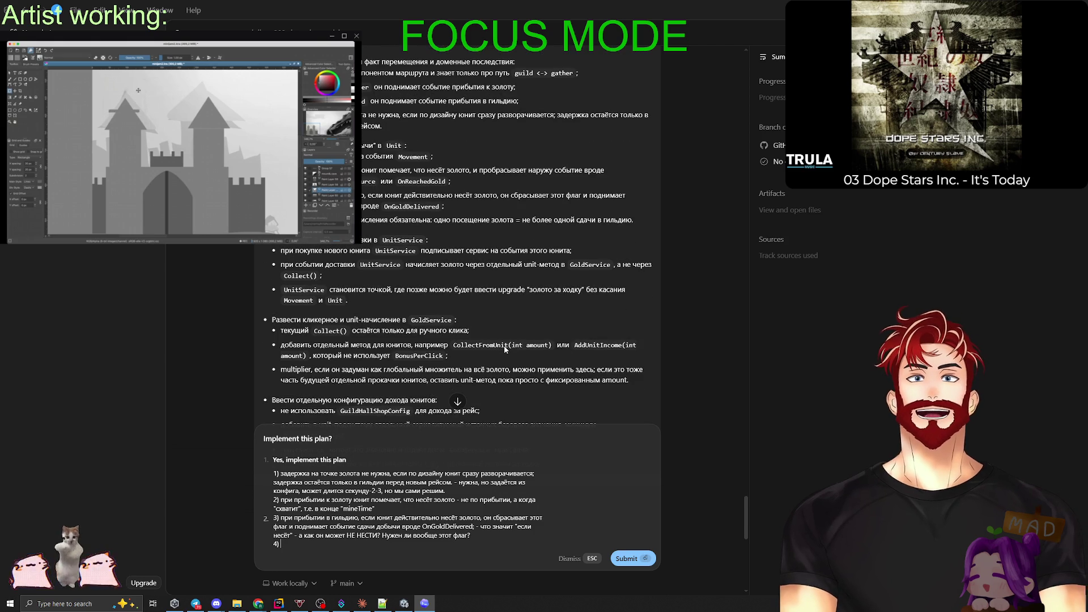
pyautogui.moveTo(476, 290)
pyautogui.mouseDown()
pyautogui.moveTo(384, 304)
pyautogui.moveTo(281, 289)
pyautogui.mouseUp()
pyautogui.hotkey('ctrl', 'c')
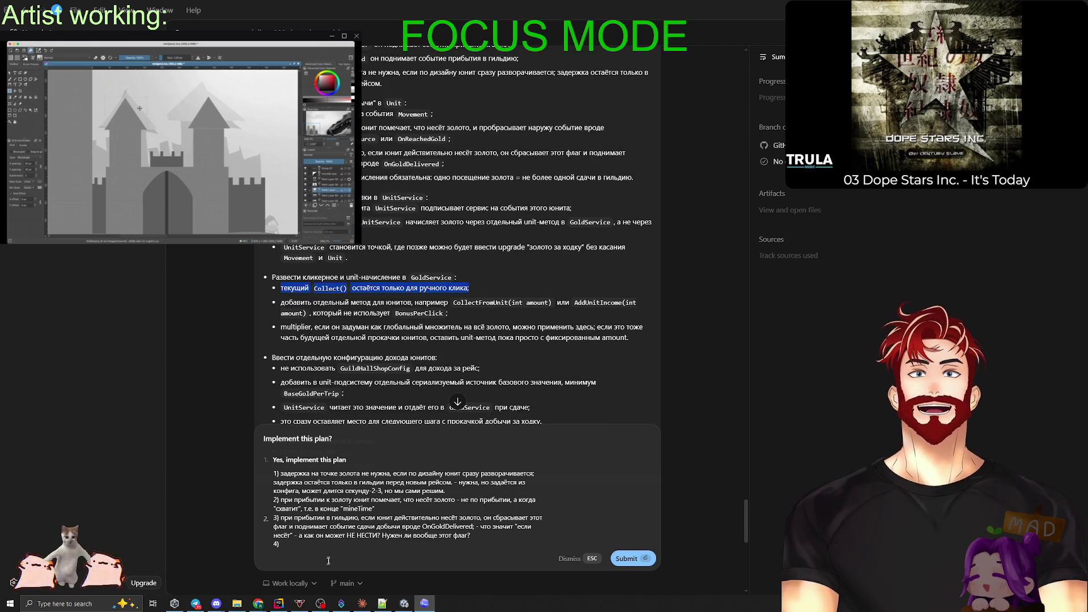
pyautogui.click(338, 541)
pyautogui.write('"')
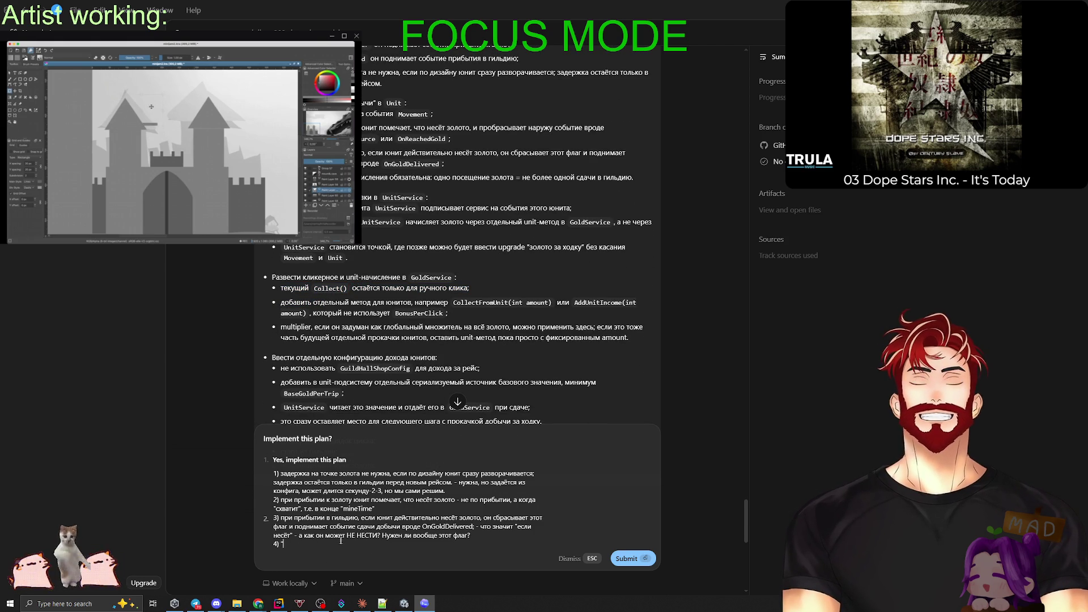
pyautogui.hotkey('ctrl', 'v')
pyautogui.write('давай тогда ешю переименуем')
pyautogui.hotkey('shift', 'Return')
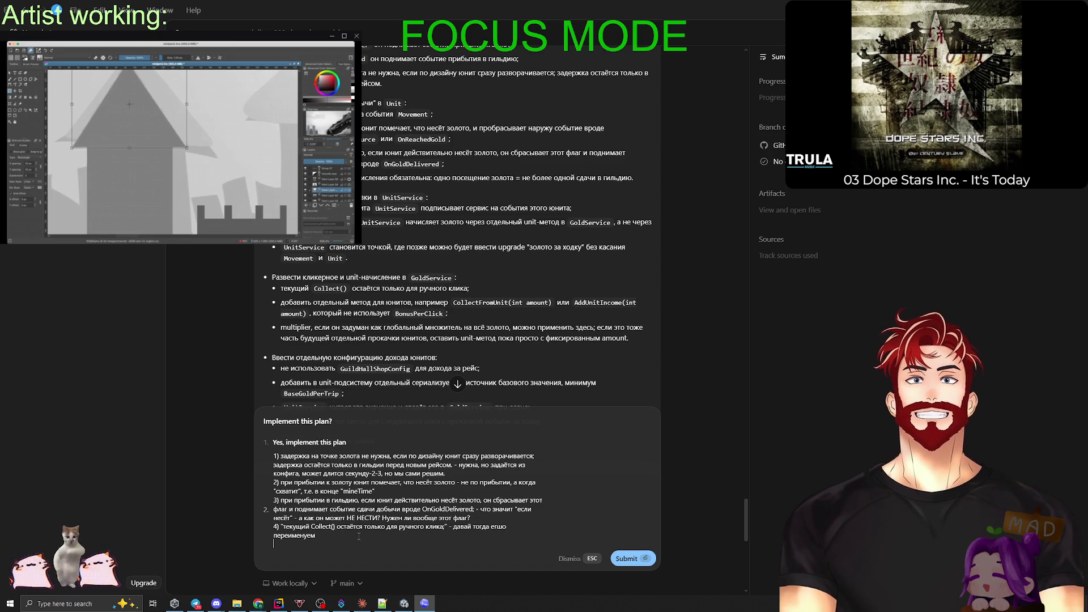
pyautogui.write('5)')
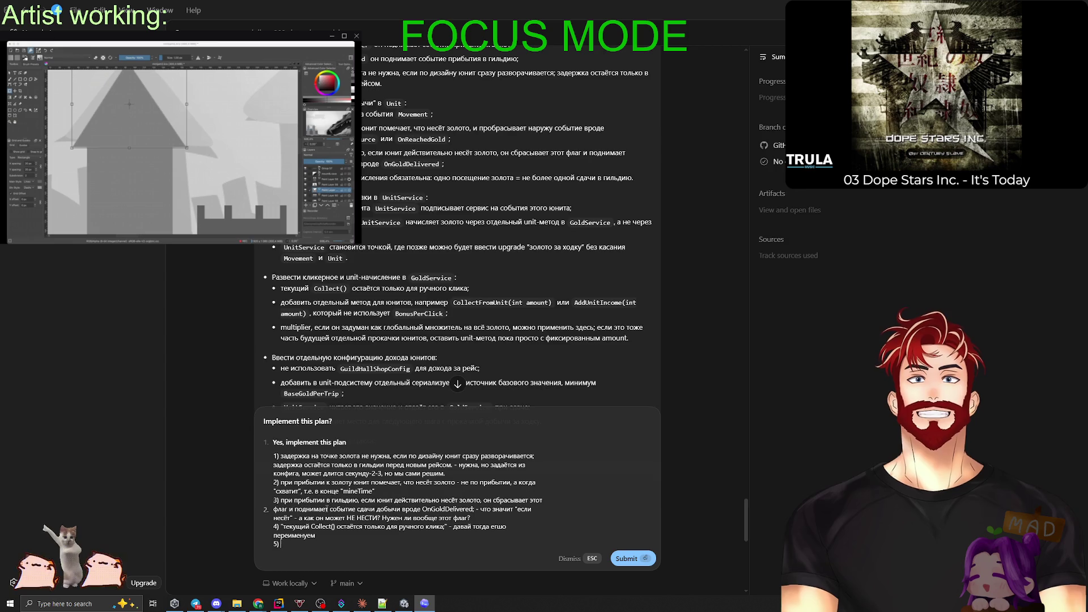
pyautogui.hotkey('alt', 'Tab')
pyautogui.hotkey('alt', 'Tab')
pyautogui.hotkey('alt', 'Tab')
pyautogui.hotkey('alt', 'Tab')
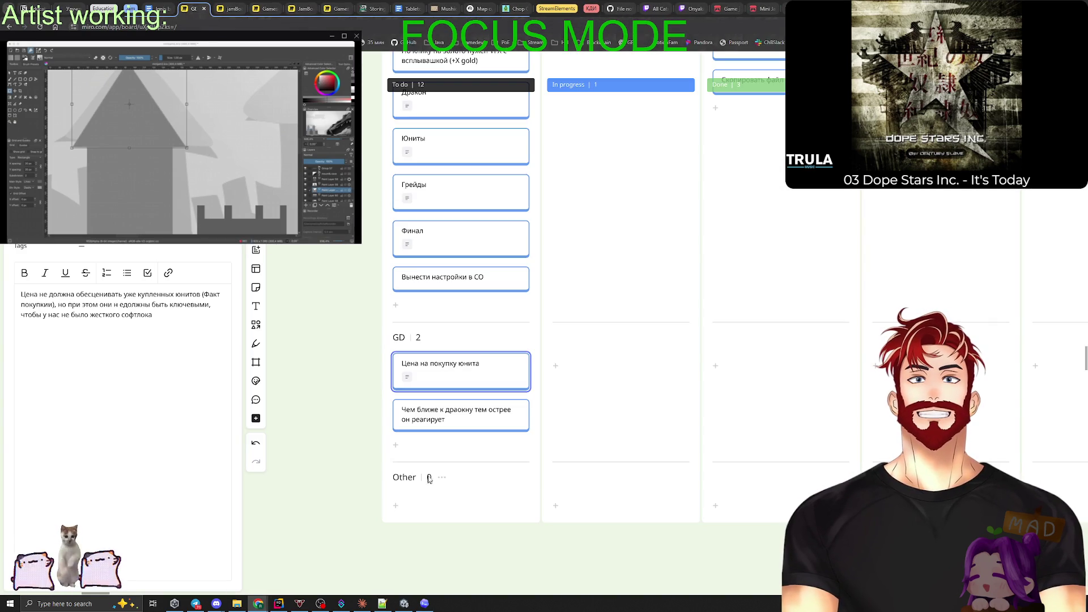
# Add a card 'Добавить разброс на добычу золота' to the GD group in Miro.
pyautogui.click(395, 445)
pyautogui.write('Добавить разброс на добыу')
pyautogui.press('BackSpace')
pyautogui.write('чу золота')
pyautogui.hotkey('alt', 'Tab')
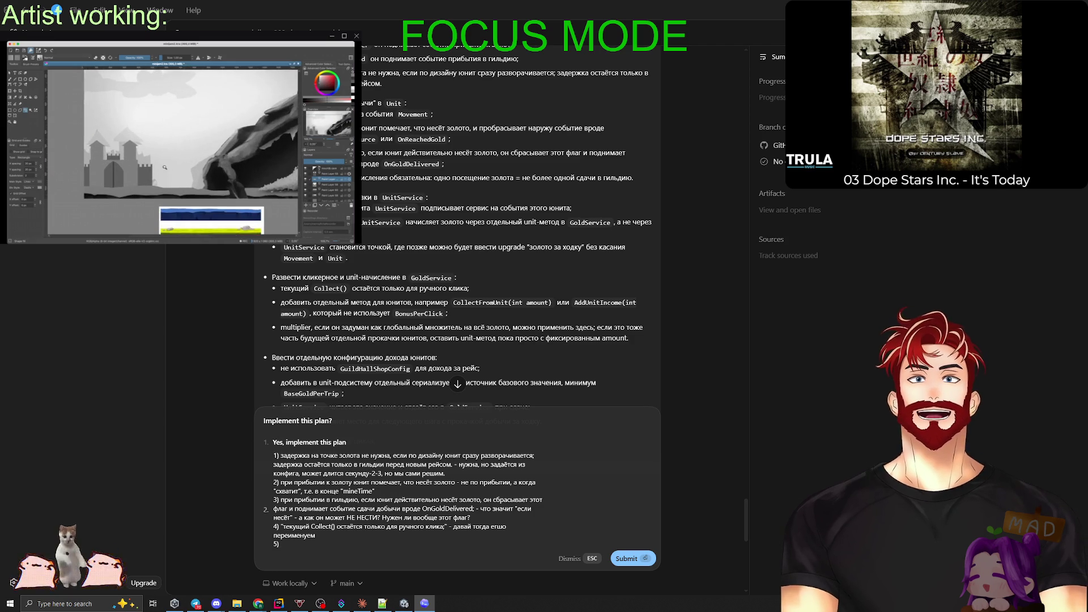
pyautogui.hotkey('alt', 'Tab')
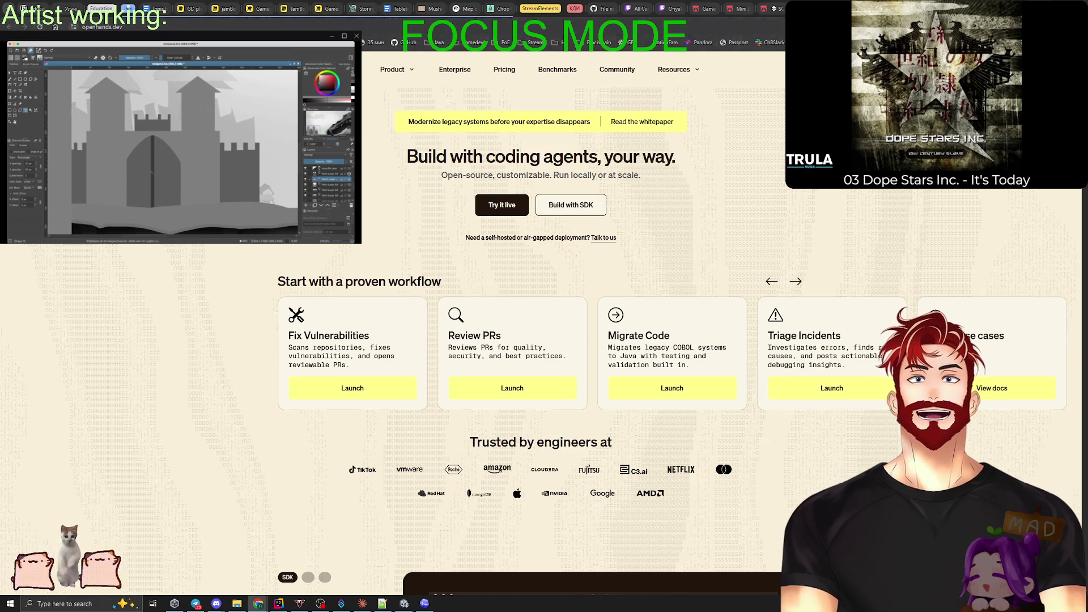
# Return to the Codex chat showing the 'Implement this plan?' prompt.
pyautogui.hotkey('alt', 'Tab')
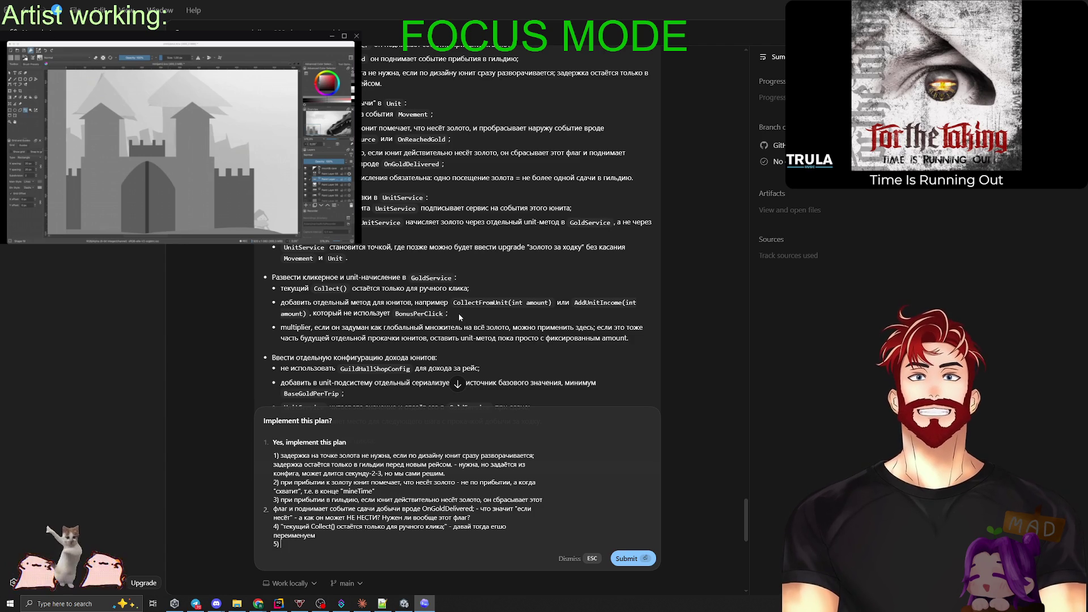
pyautogui.moveTo(457, 314); pyautogui.dragTo(260, 301)
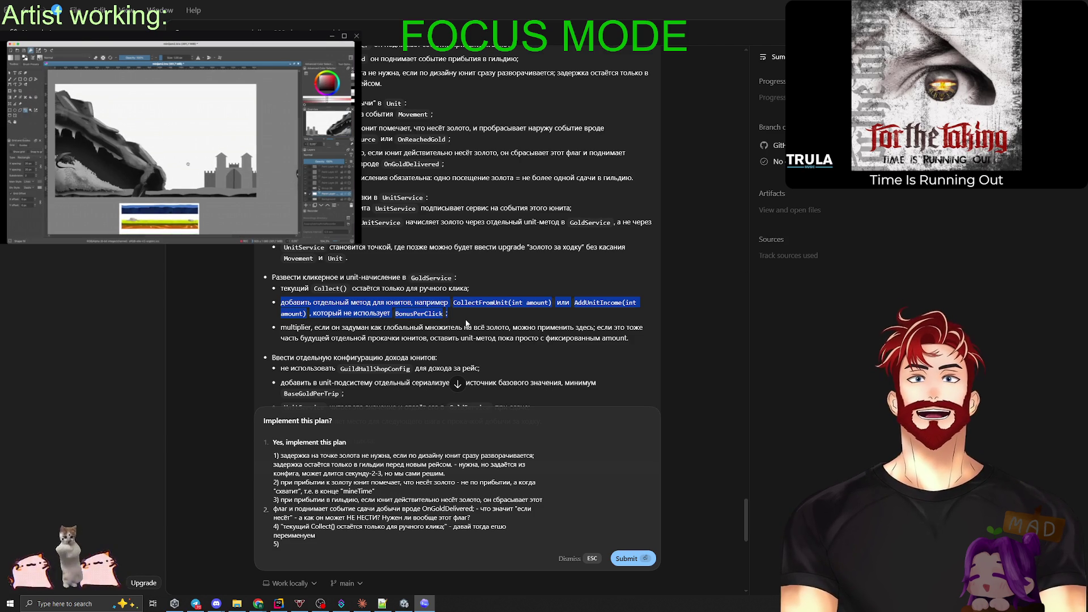
pyautogui.click(466, 323)
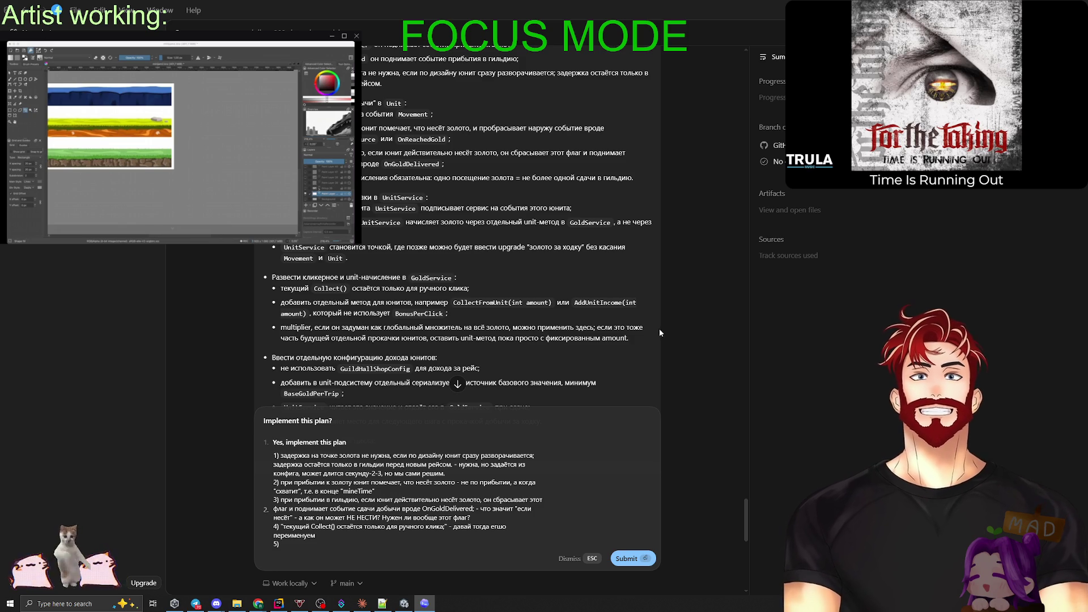
pyautogui.moveTo(631, 339)
pyautogui.mouseDown()
pyautogui.moveTo(333, 313)
pyautogui.moveTo(313, 302)
pyautogui.mouseUp()
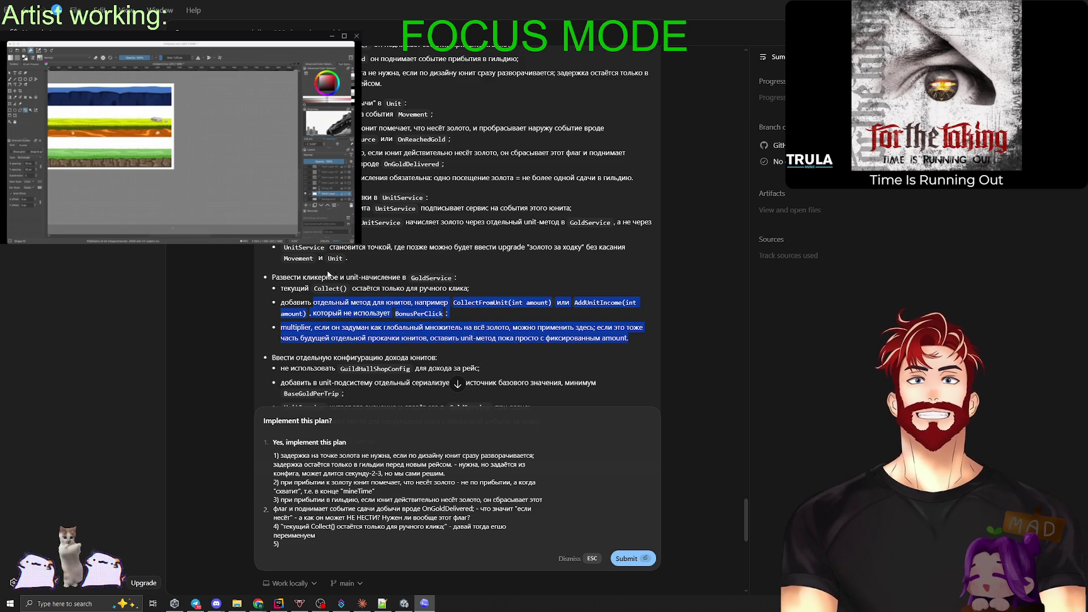
pyautogui.click(328, 275)
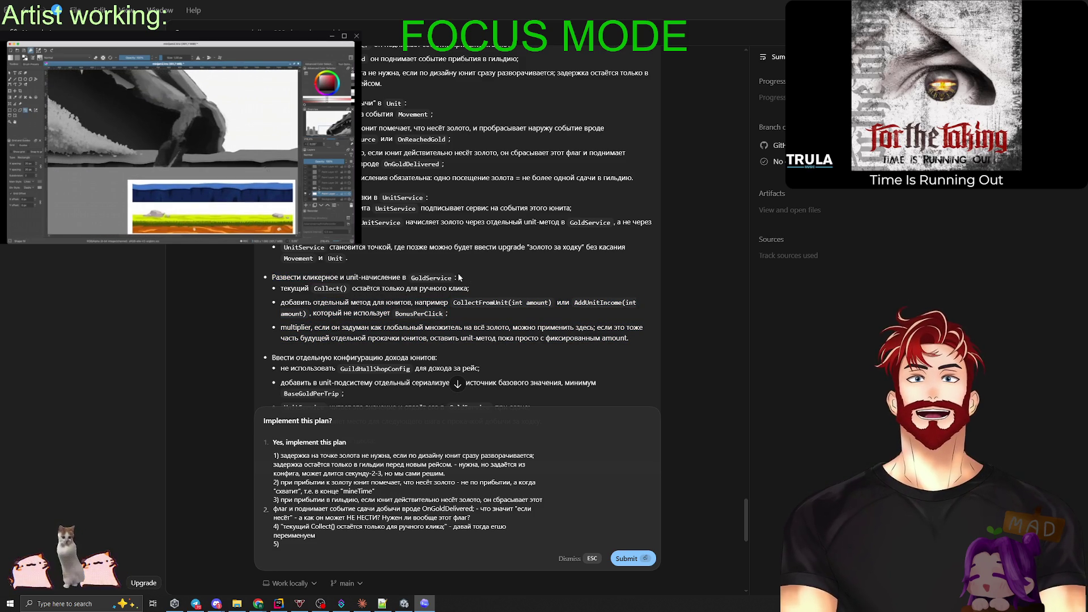
pyautogui.scroll(-1, 447, 261)
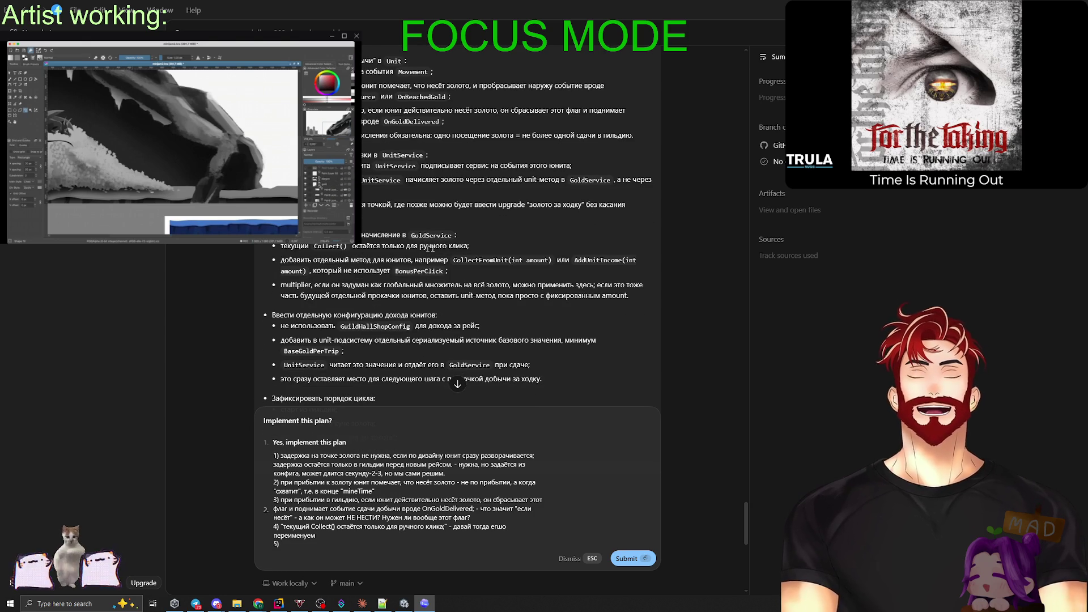
pyautogui.scroll(-2, 430, 248)
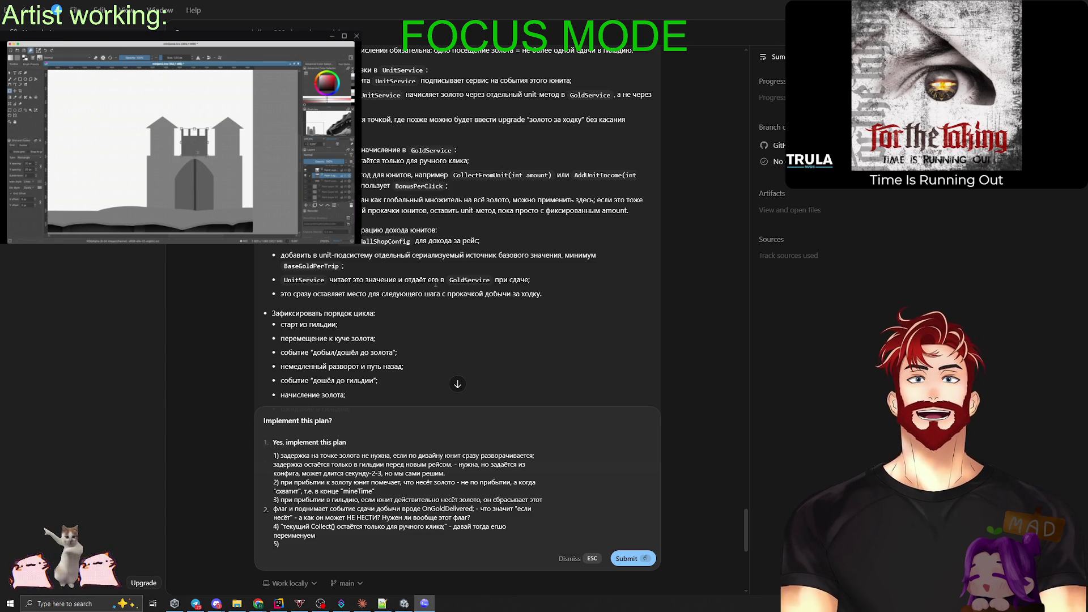
pyautogui.scroll(-1, 442, 279)
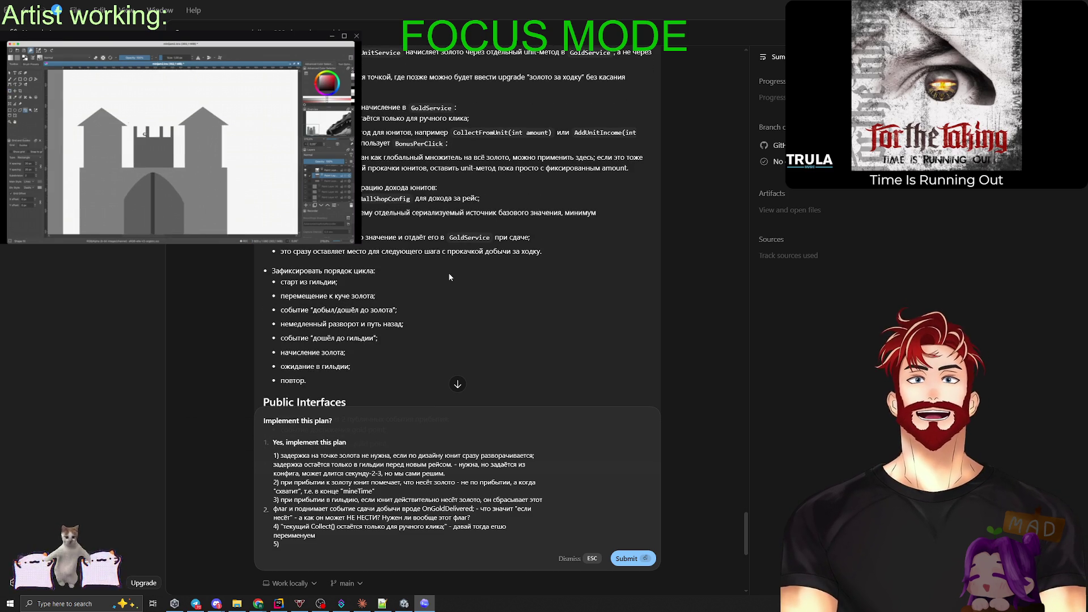
pyautogui.scroll(-10, 450, 277)
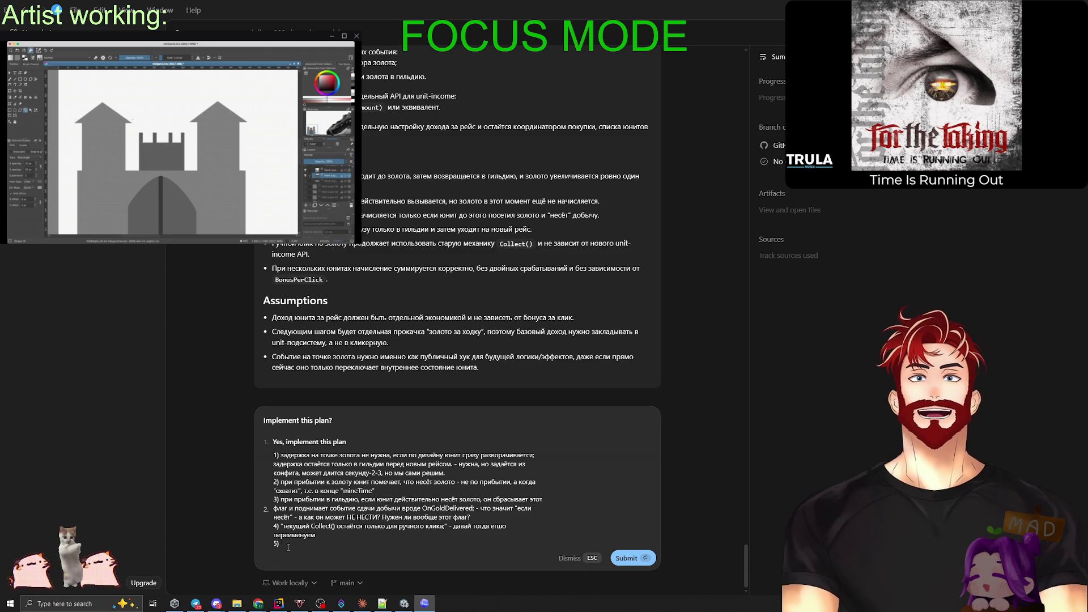
# Submit the four-point plan feedback, then switch to the Discord screen-share window.
pyautogui.press('Return')
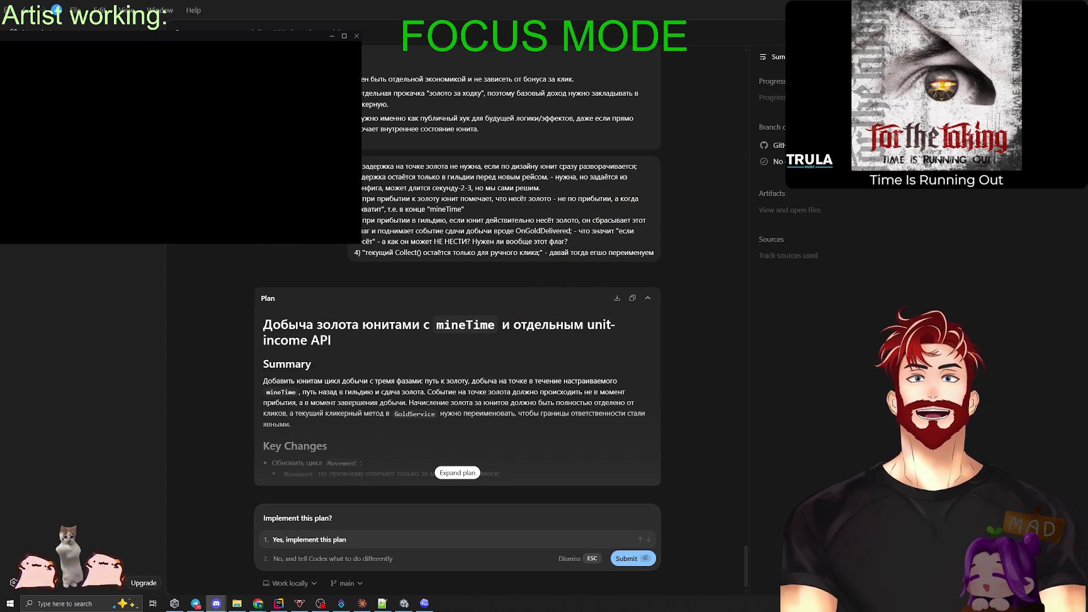
pyautogui.hotkey('alt', 'Tab')
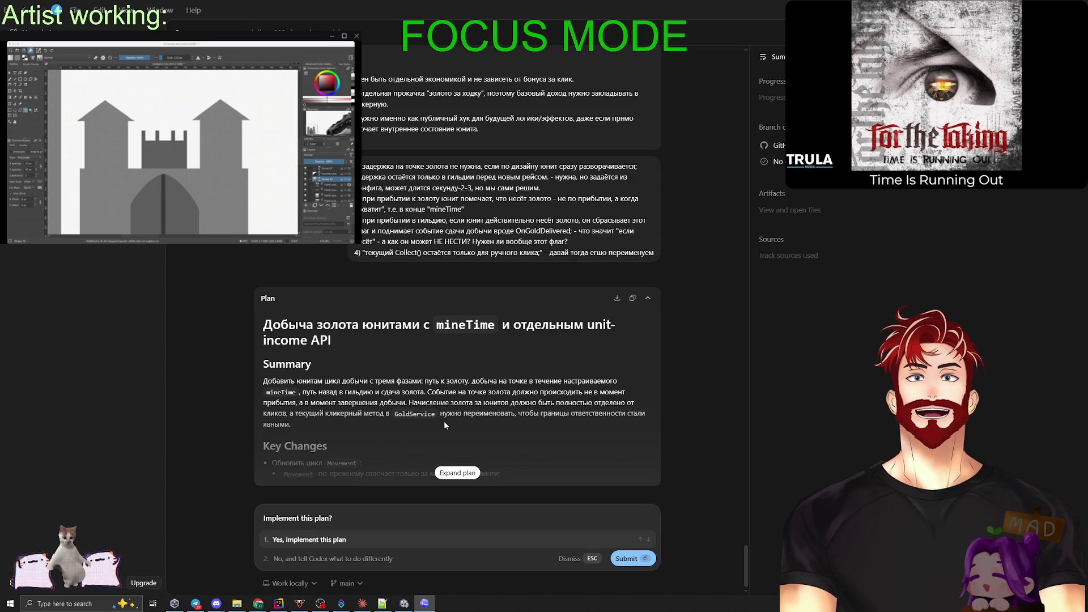
# Bring up Chrome showing the Handy speech-to-text homepage.
pyautogui.hotkey('alt', 'Tab')
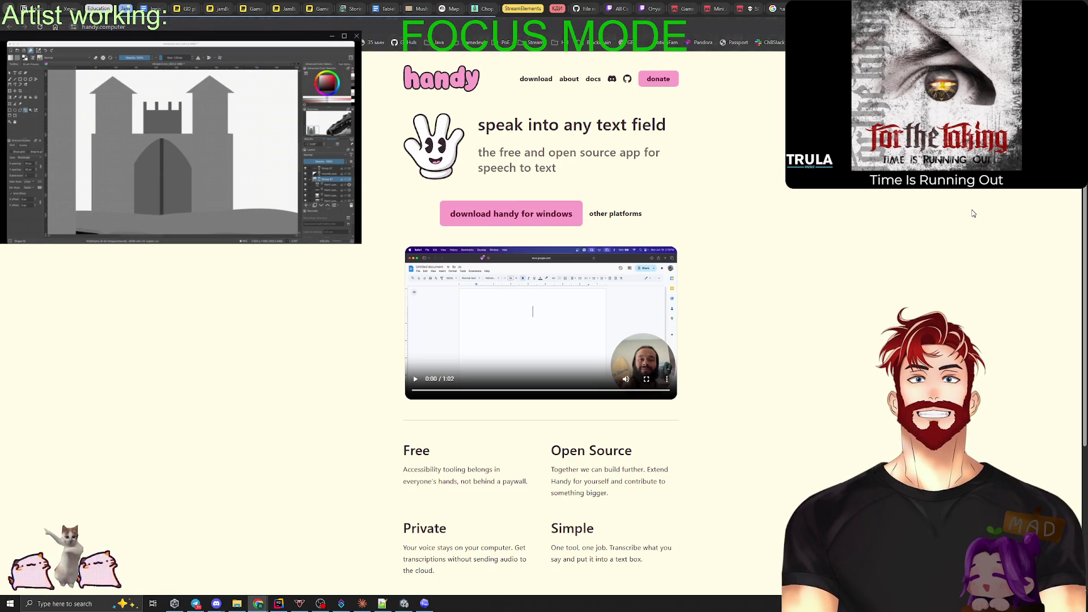
# Play the Handy demo video through to 1:01, then return to Codex.
pyautogui.click(415, 378)
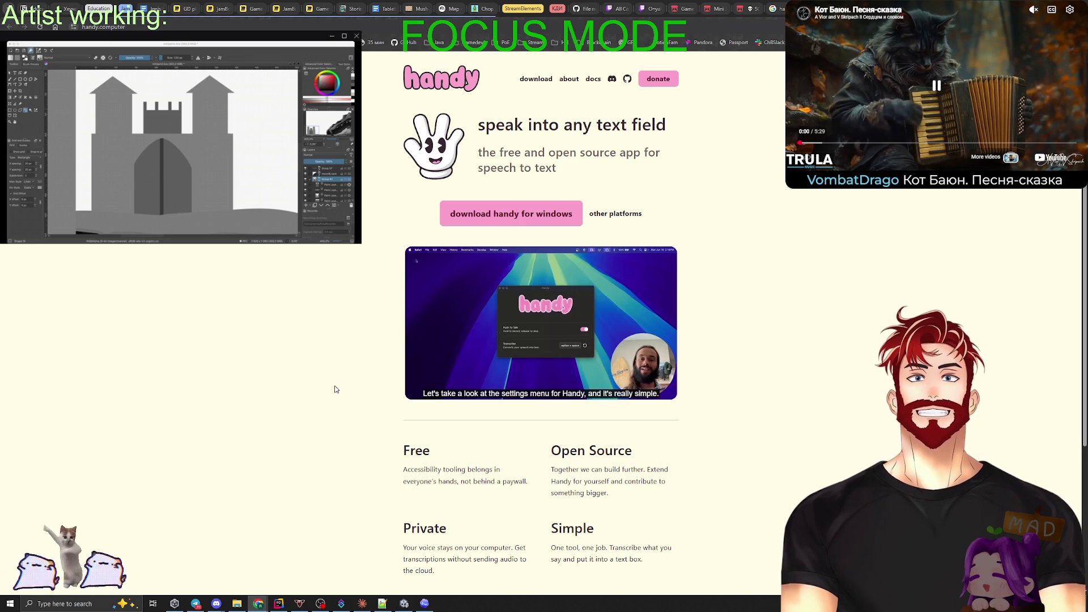
pyautogui.moveTo(585, 330)
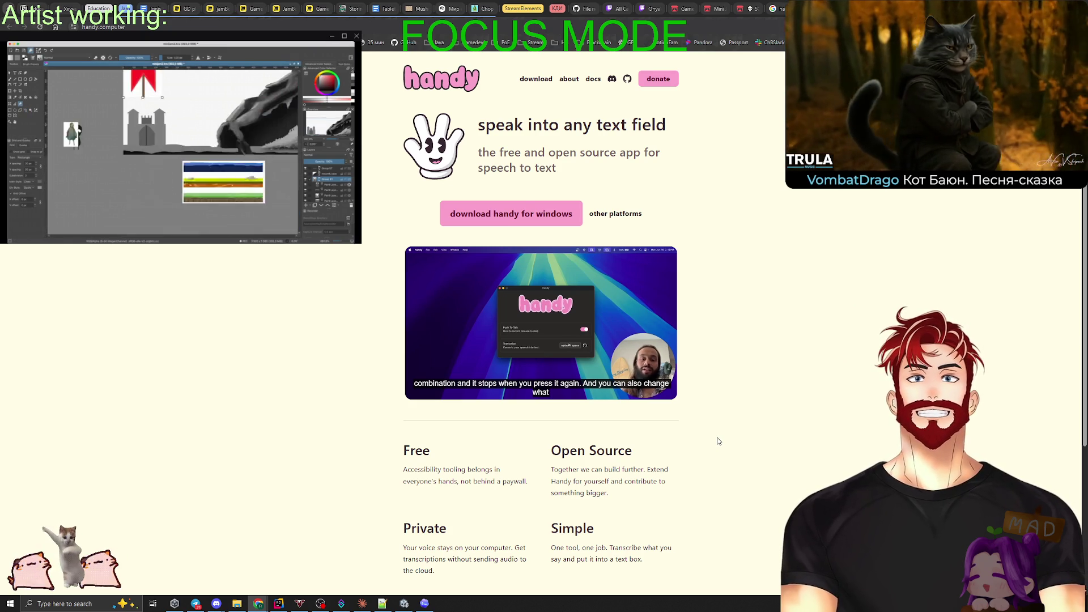
pyautogui.moveTo(554, 367)
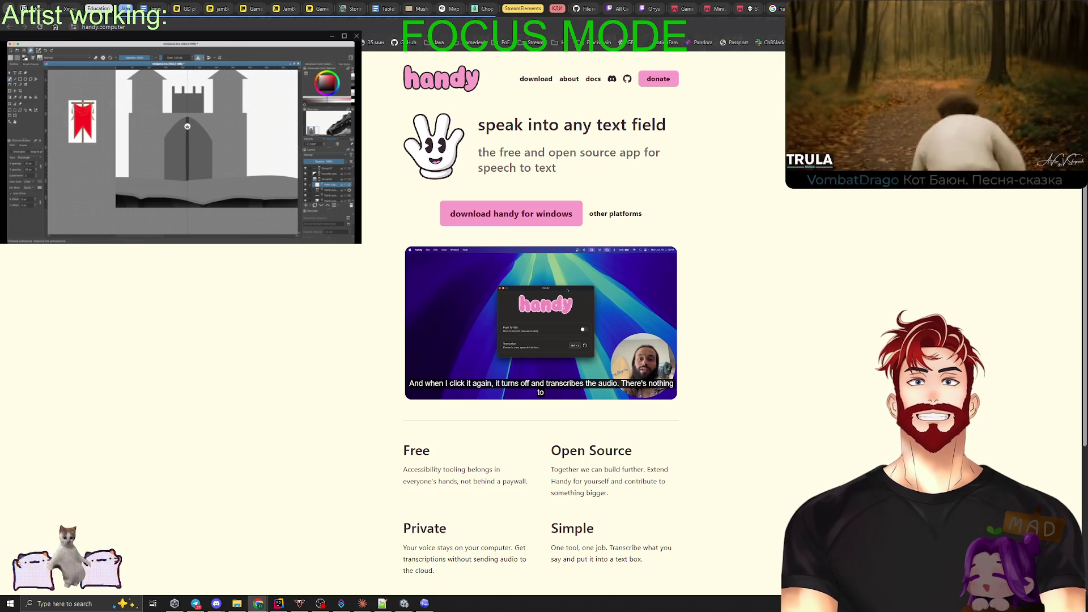
pyautogui.moveTo(535, 324)
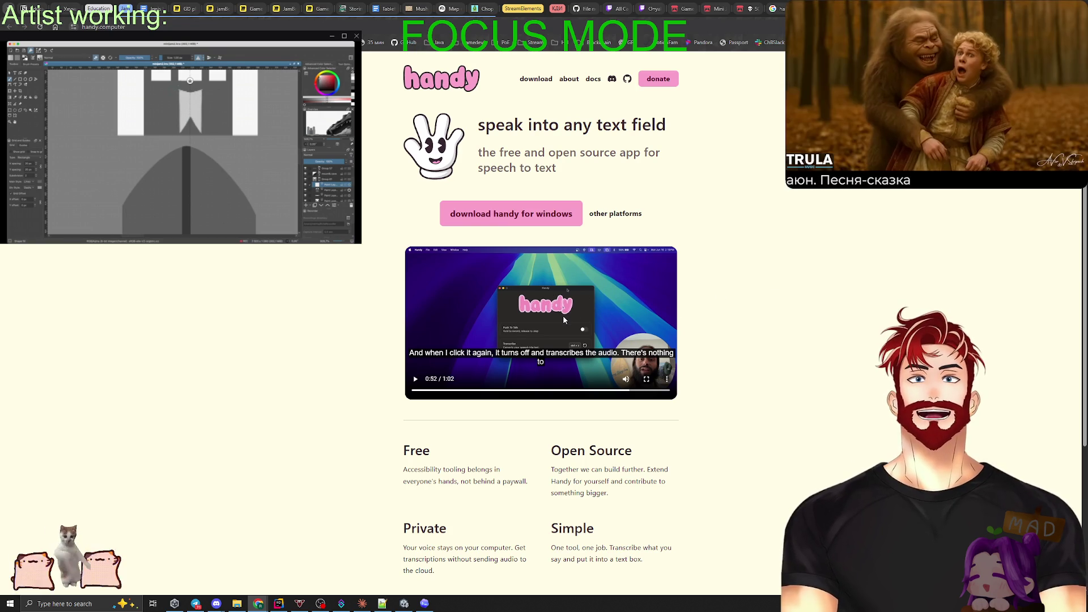
pyautogui.click(562, 315)
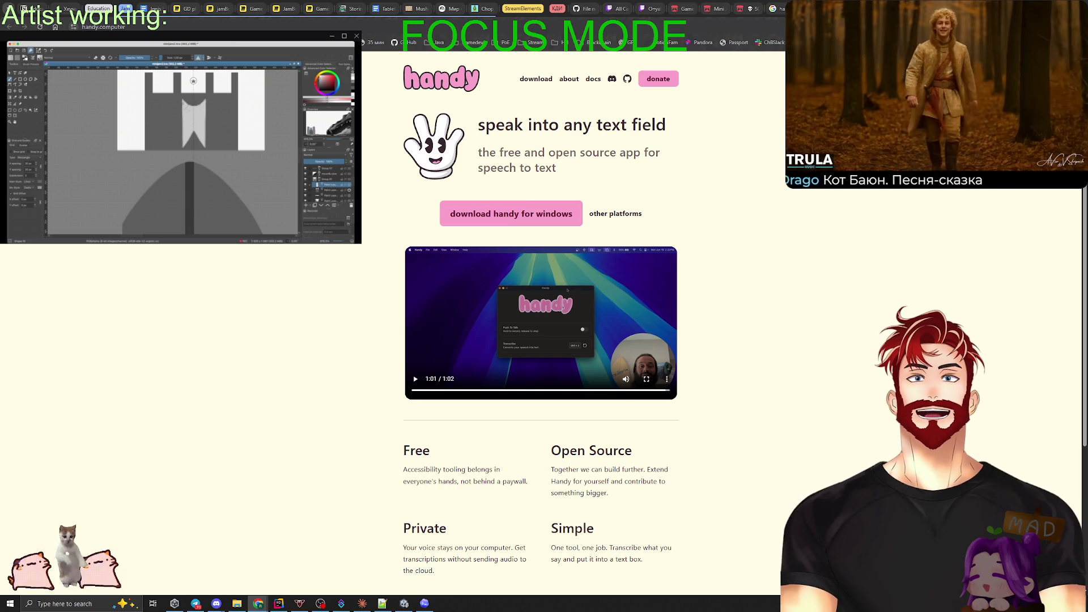
pyautogui.moveTo(776, 8)
pyautogui.mouseDown()
pyautogui.moveTo(510, 5)
pyautogui.moveTo(582, 4)
pyautogui.mouseUp()
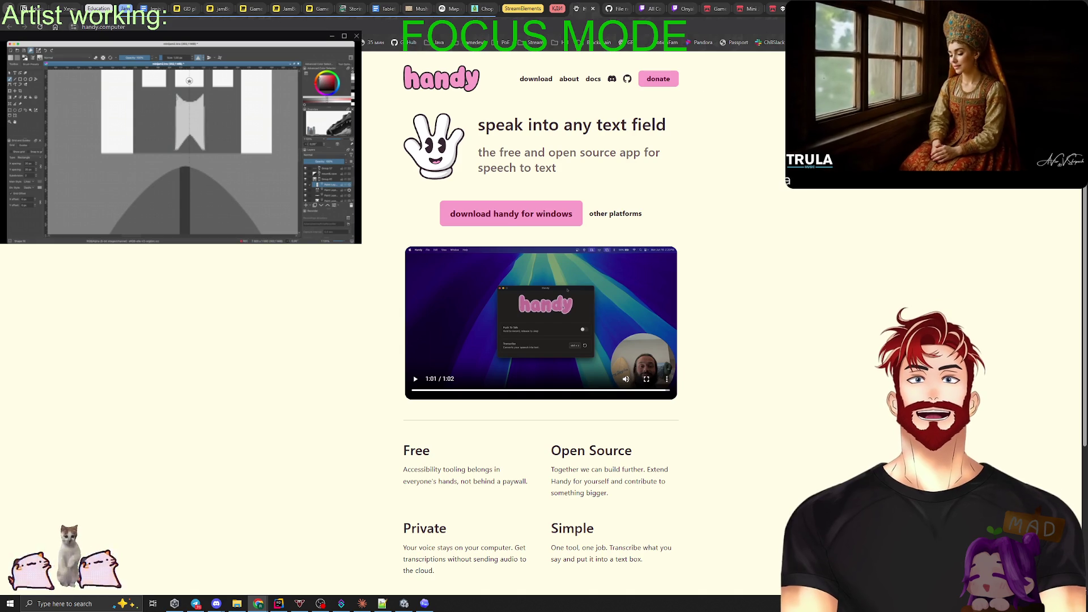
pyautogui.hotkey('alt', 'Tab')
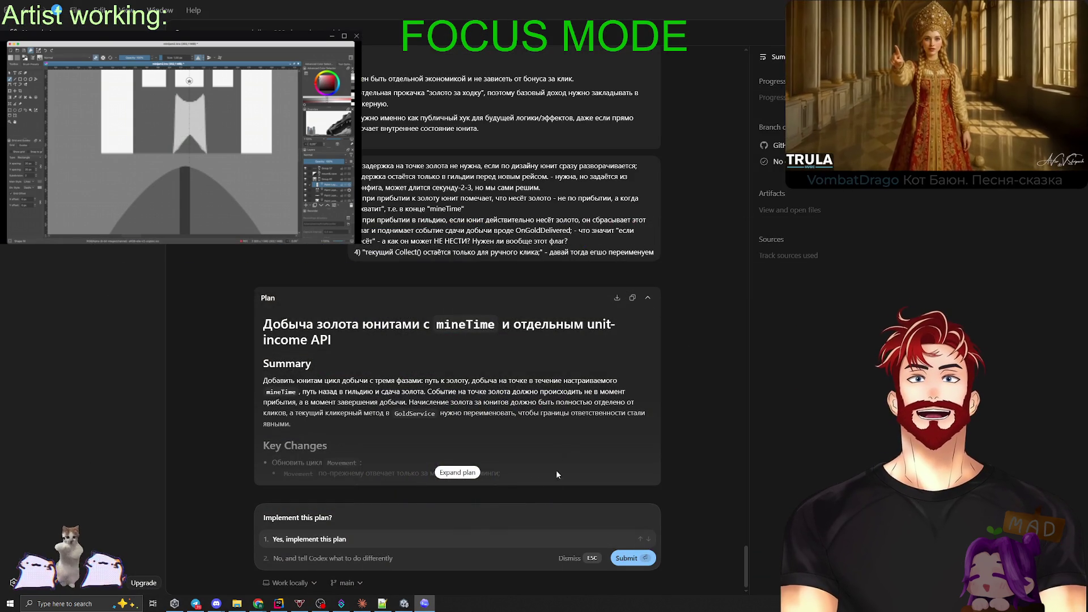
# Switch to the Claude chat on the unit-spawning refactor.
pyautogui.click(362, 603)
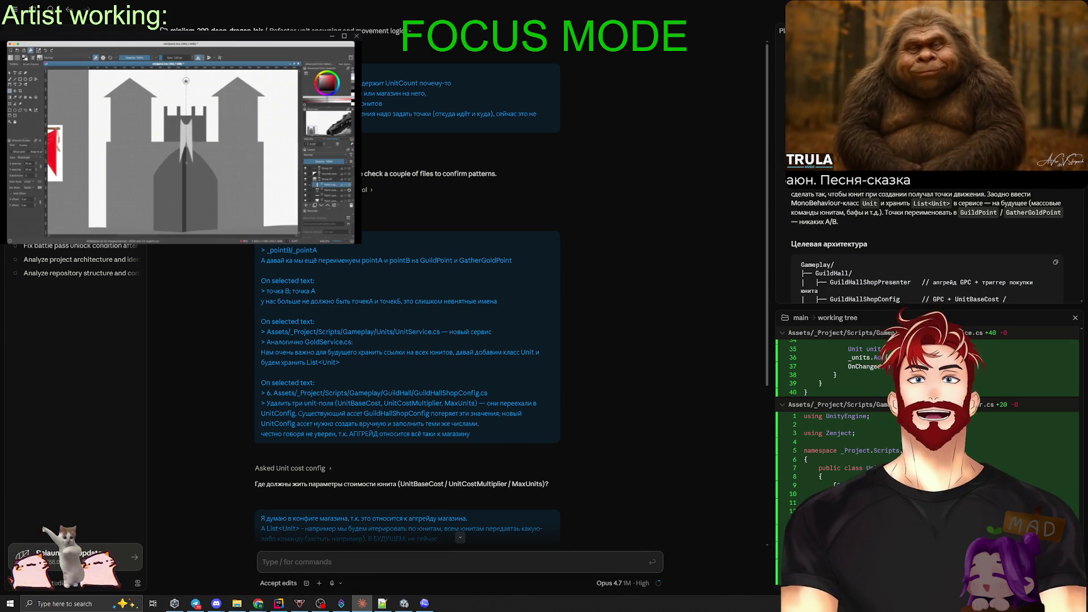
# Return to the Codex window with the revised mineTime gold-mining plan.
pyautogui.hotkey('alt', 'Tab')
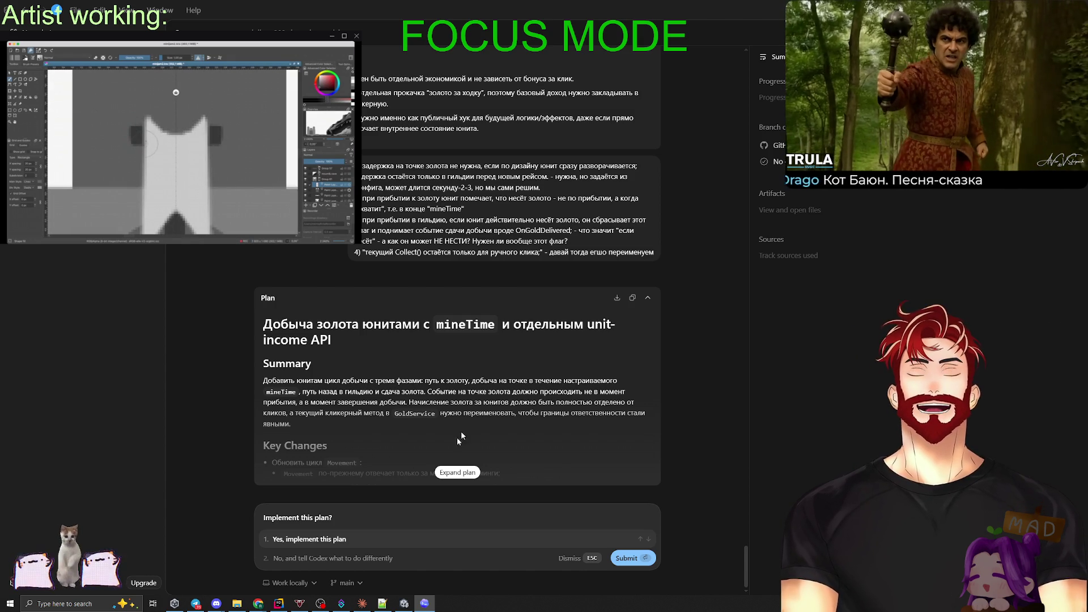
# Expand the revised plan card and scroll through its Key Changes.
pyautogui.click(457, 472)
pyautogui.scroll(15, 487, 372)
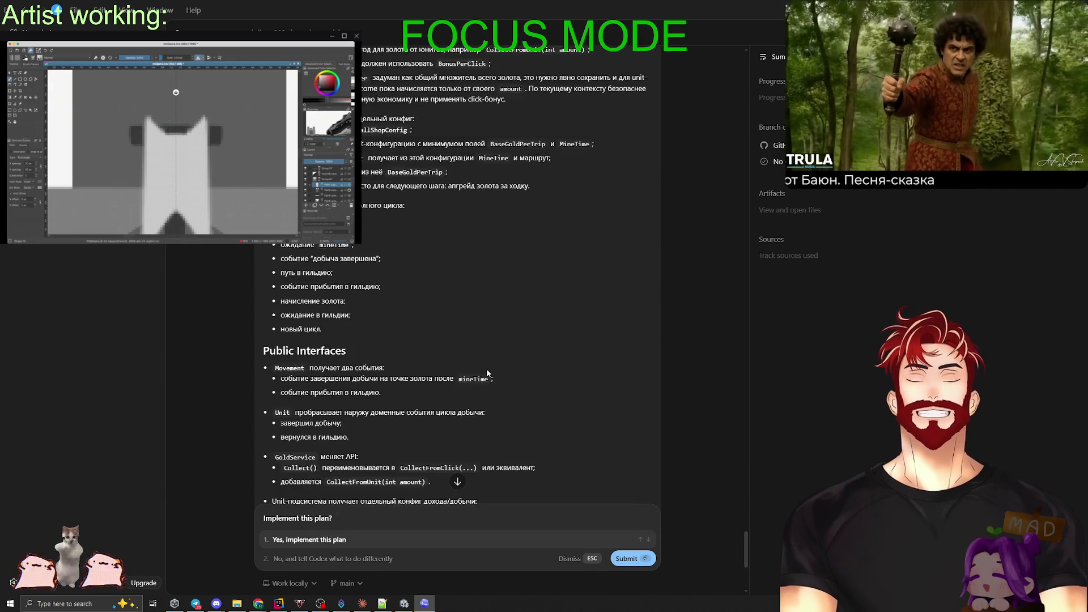
pyautogui.scroll(10, 449, 187)
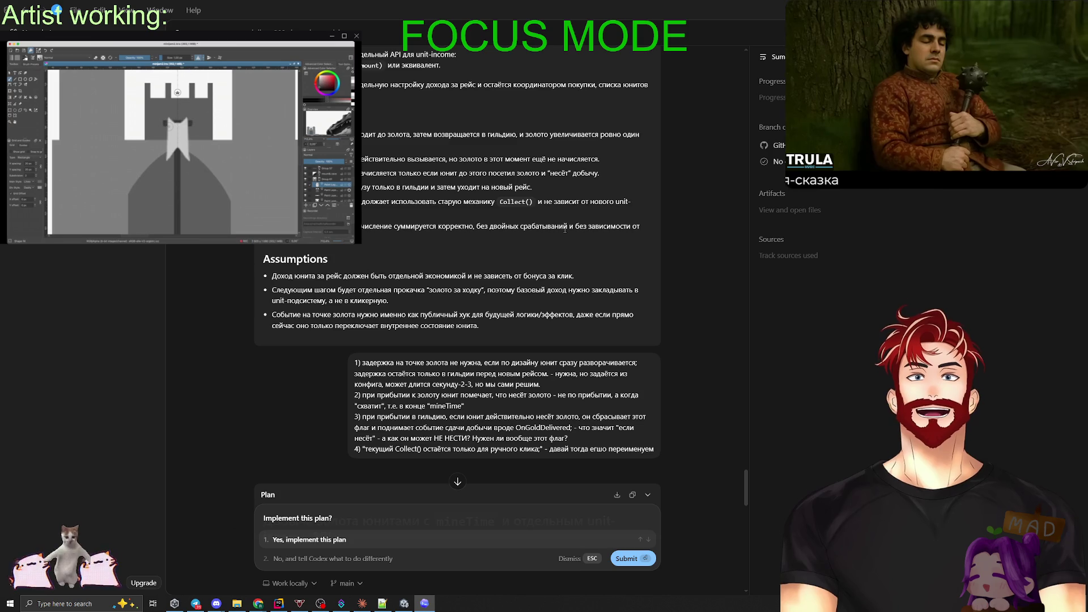
pyautogui.scroll(-10, 461, 276)
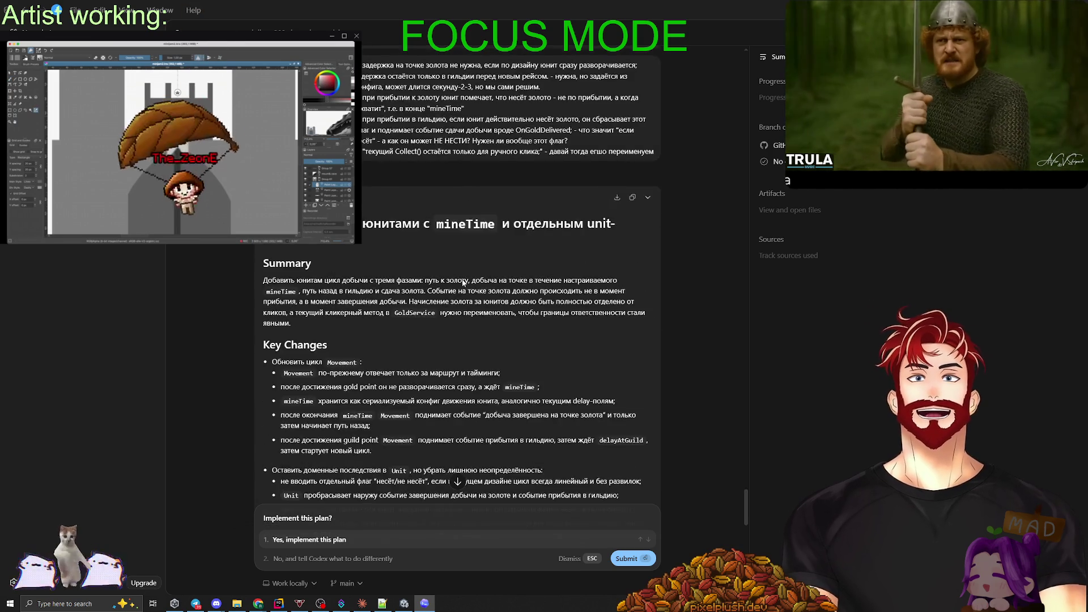
pyautogui.scroll(8, 488, 274)
pyautogui.scroll(-8, 510, 272)
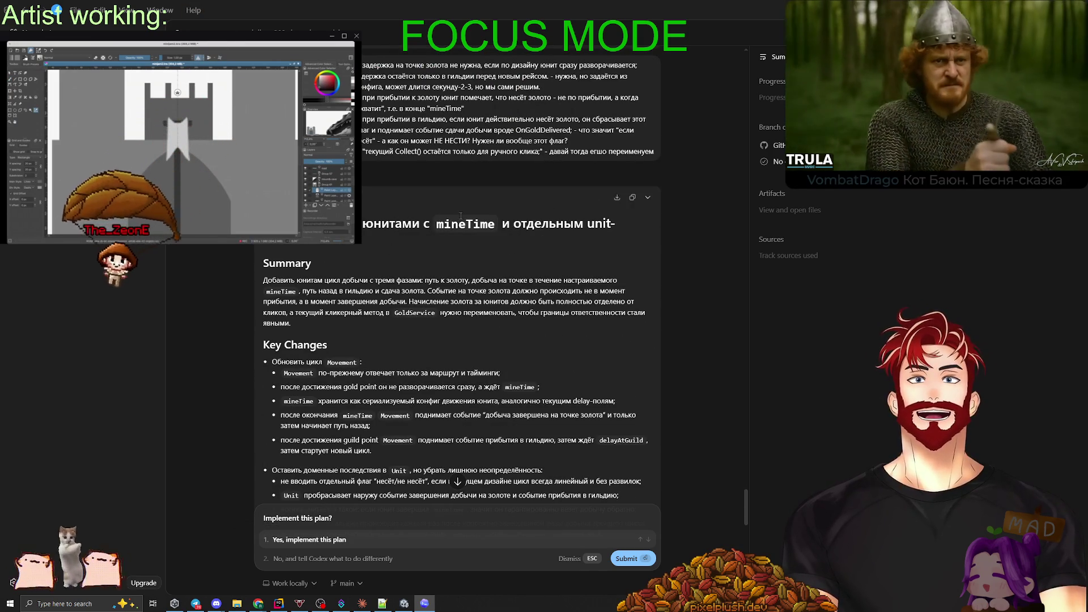
pyautogui.scroll(9, 407, 307)
pyautogui.scroll(10, 406, 307)
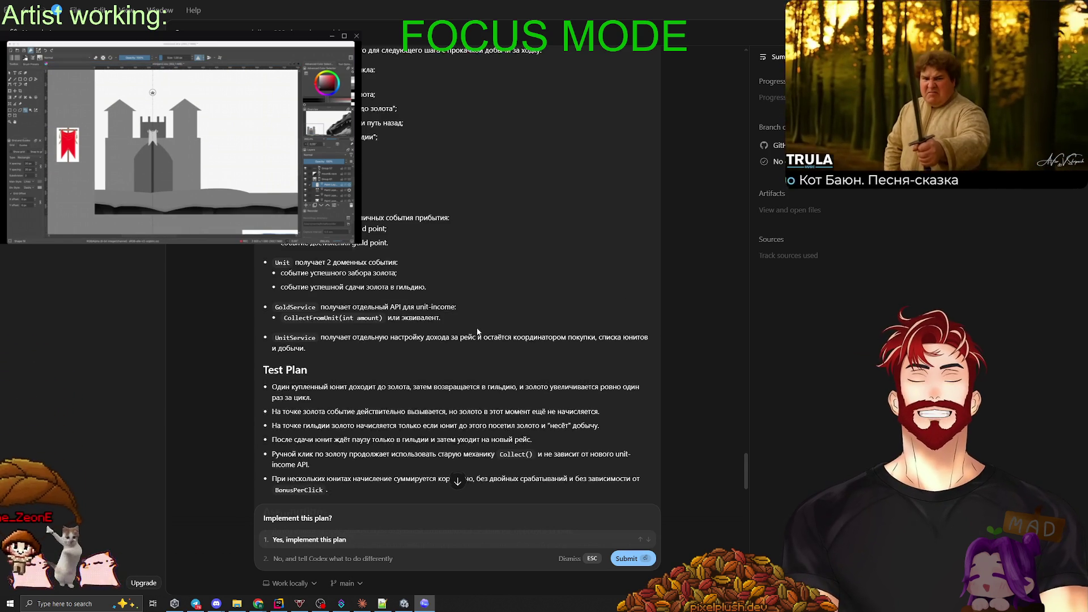
pyautogui.scroll(10, 478, 272)
pyautogui.scroll(-5, 480, 327)
pyautogui.scroll(-6, 440, 346)
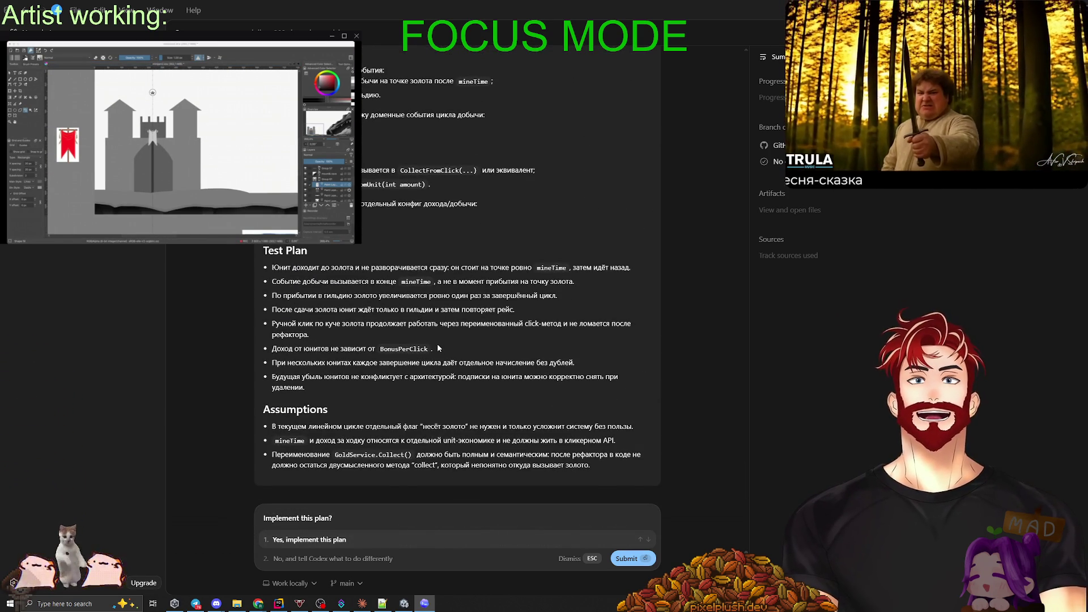
pyautogui.scroll(6, 437, 347)
pyautogui.scroll(2, 437, 347)
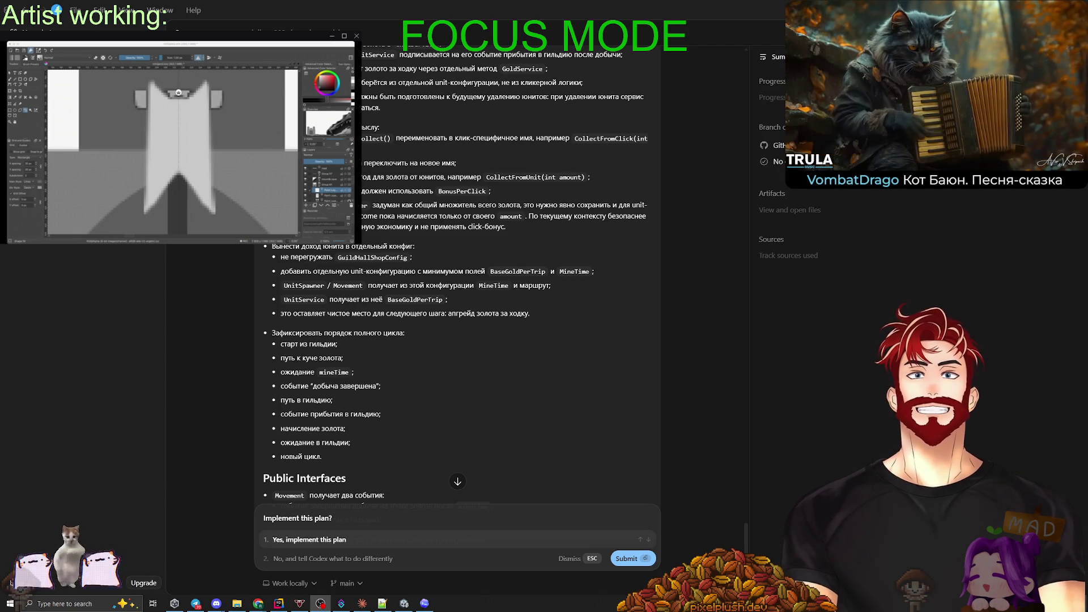
# Scroll down past Test Plan and Assumptions and choose to decline with feedback.
pyautogui.scroll(-5, 522, 454)
pyautogui.scroll(-2, 522, 453)
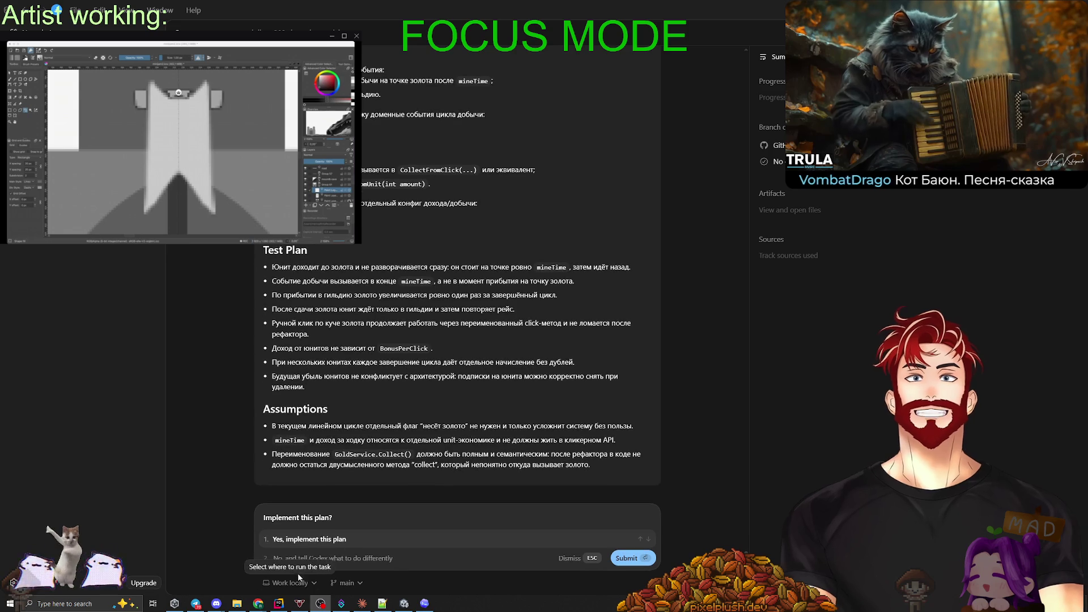
pyautogui.click(301, 560)
pyautogui.write('напиши изменения в плане а не полный план')
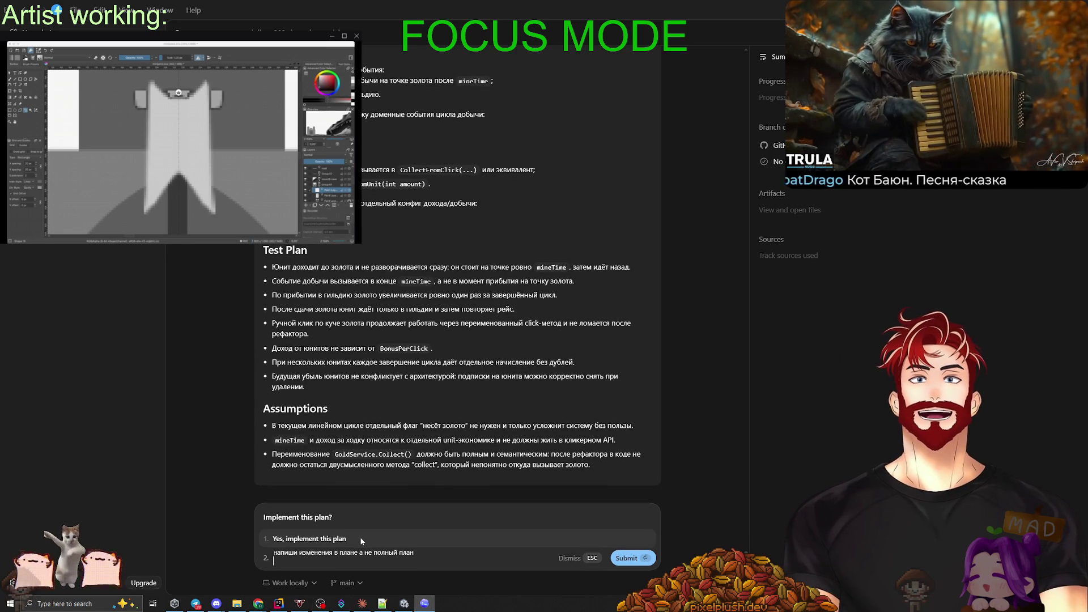
pyautogui.scroll(6, 424, 345)
pyautogui.scroll(6, 403, 387)
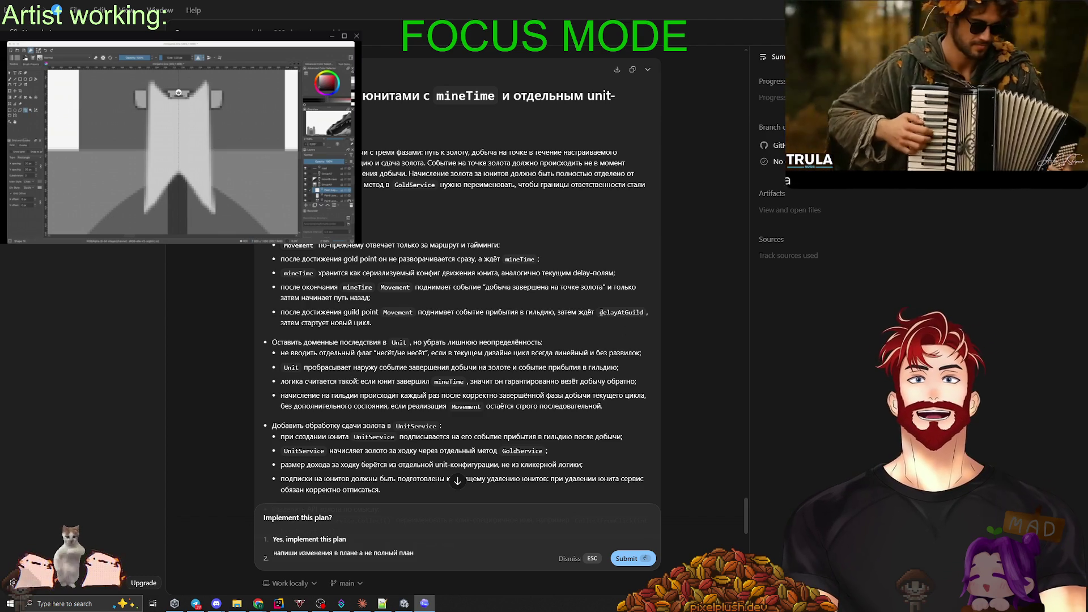
pyautogui.doubleClick(601, 312)
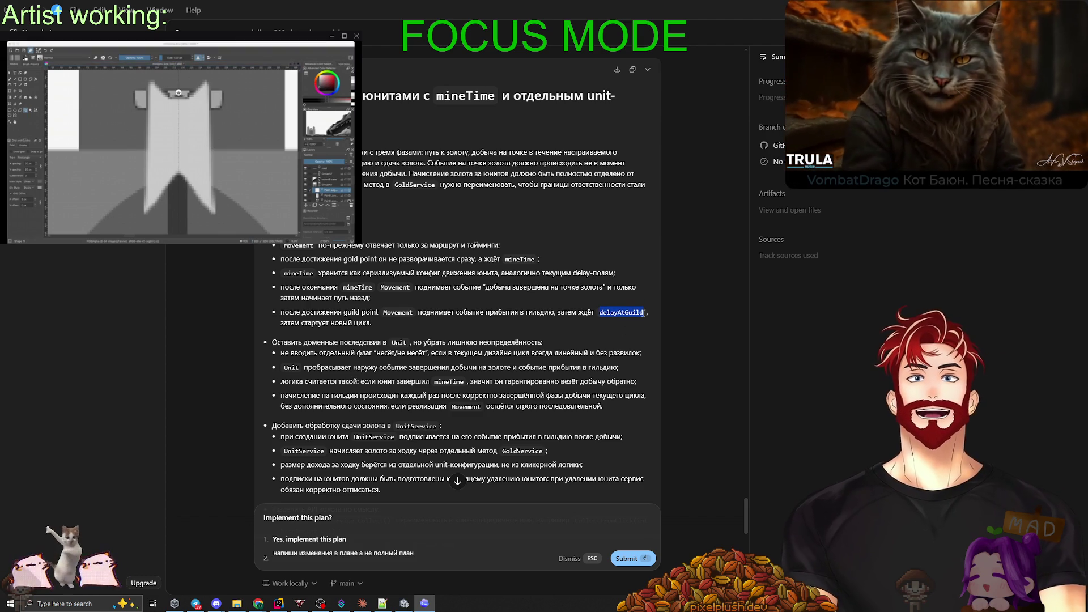
pyautogui.scroll(-3, 533, 324)
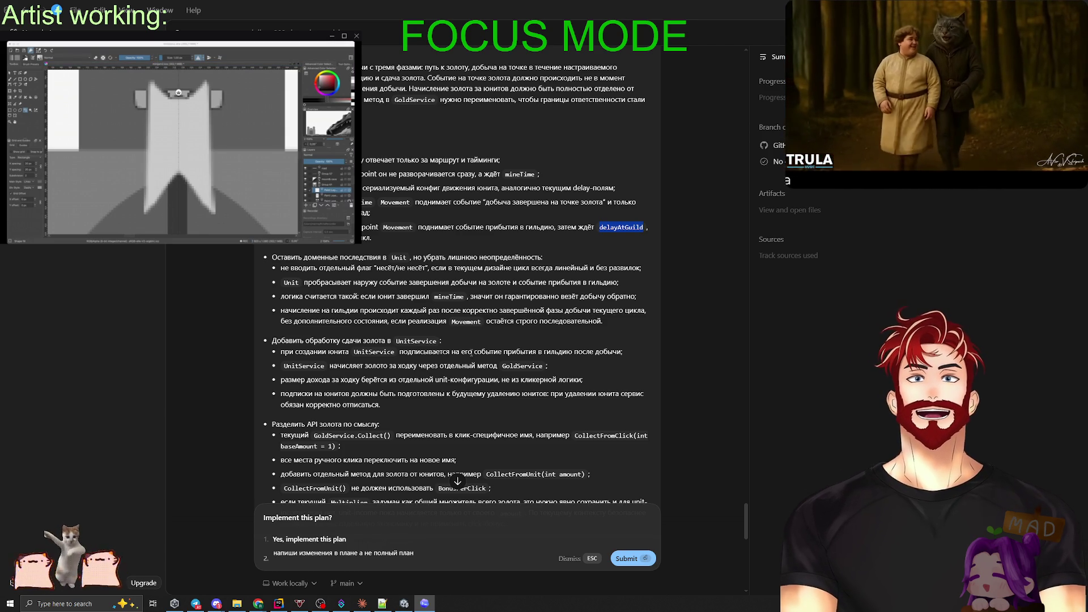
pyautogui.scroll(-3, 470, 348)
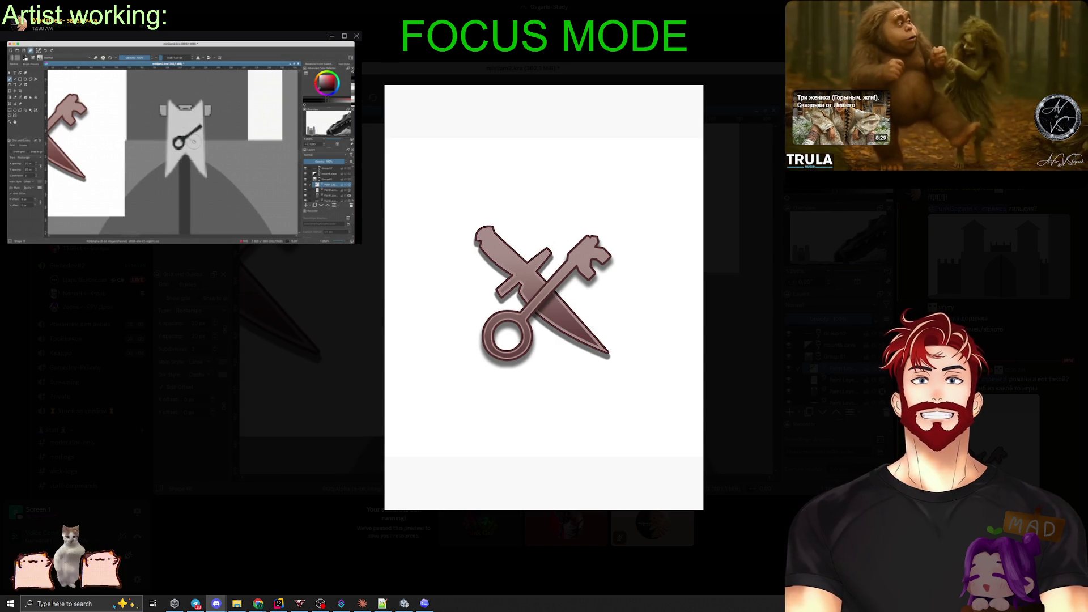
# Open Notion's Education page and expand GameDesign down to the Поток book quotes.
pyautogui.hotkey('alt', 'Tab')
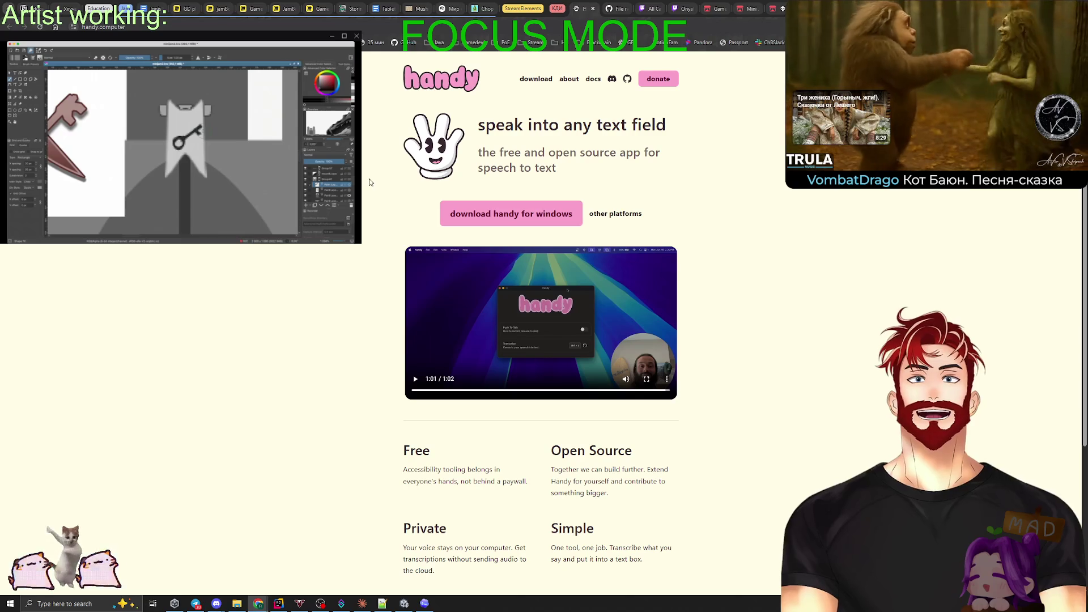
pyautogui.click(99, 9)
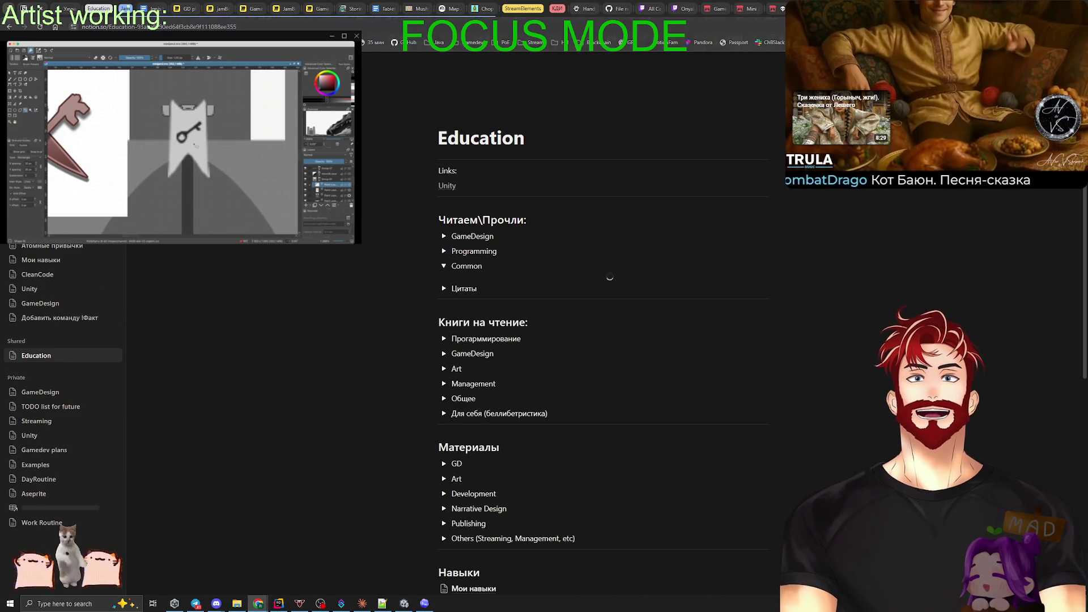
pyautogui.click(444, 265)
pyautogui.click(444, 237)
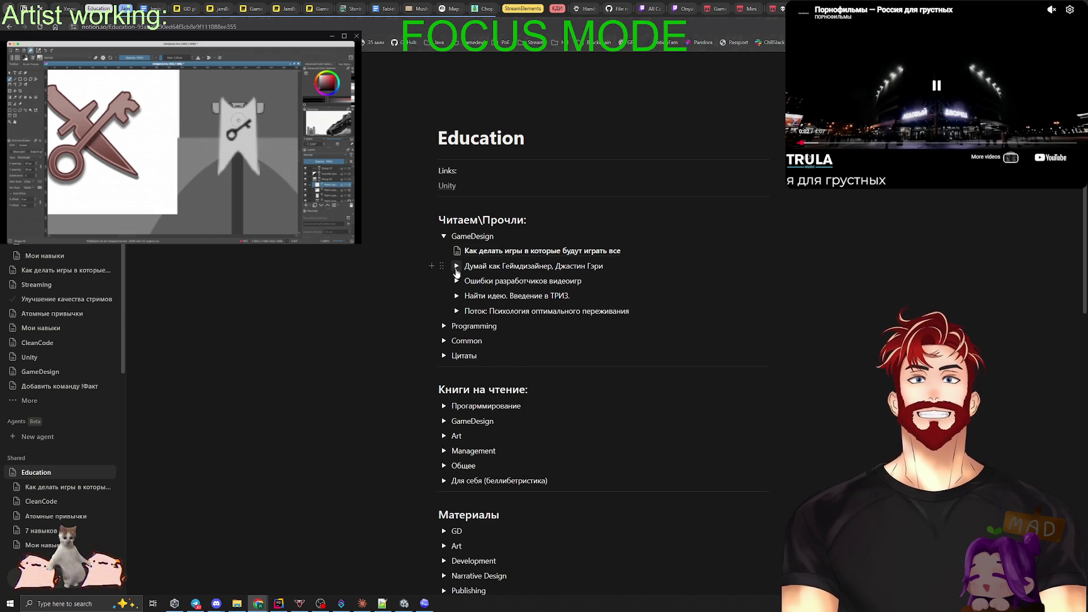
pyautogui.click(457, 311)
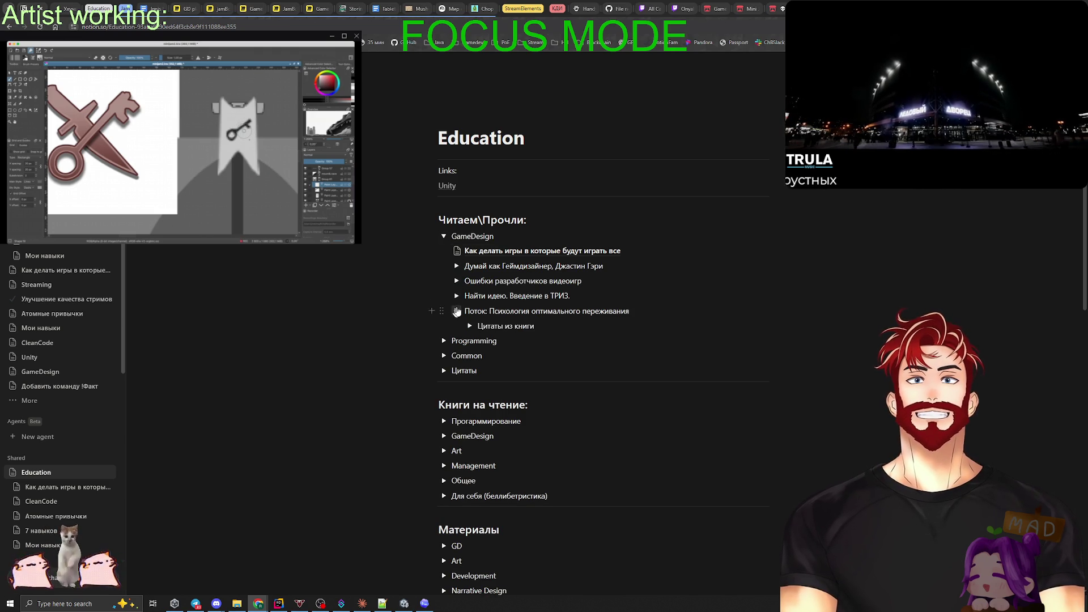
pyautogui.click(469, 326)
pyautogui.scroll(-5, 591, 283)
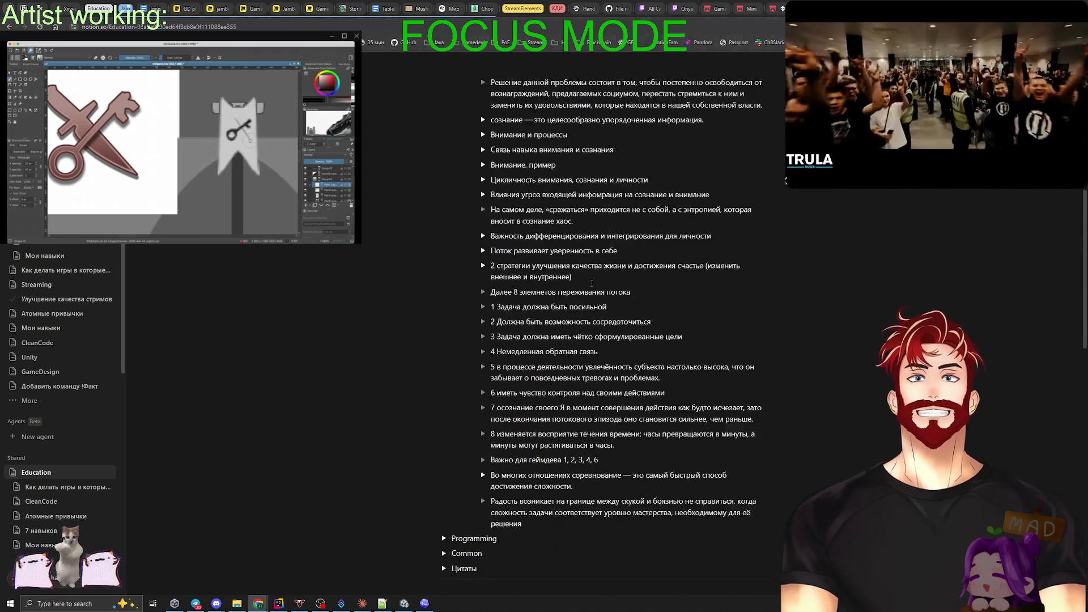
pyautogui.scroll(-2, 591, 283)
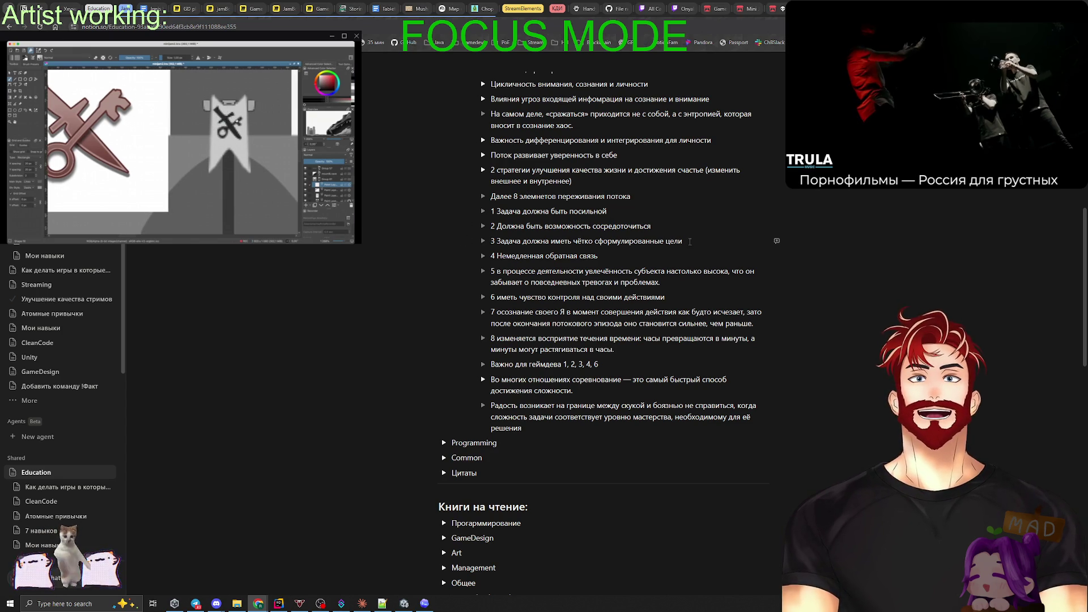
# Select flow elements 3 and 4, then the eight-element flow list, and clear the selection.
pyautogui.moveTo(776, 241); pyautogui.dragTo(519, 245)
pyautogui.moveTo(598, 256); pyautogui.dragTo(490, 258)
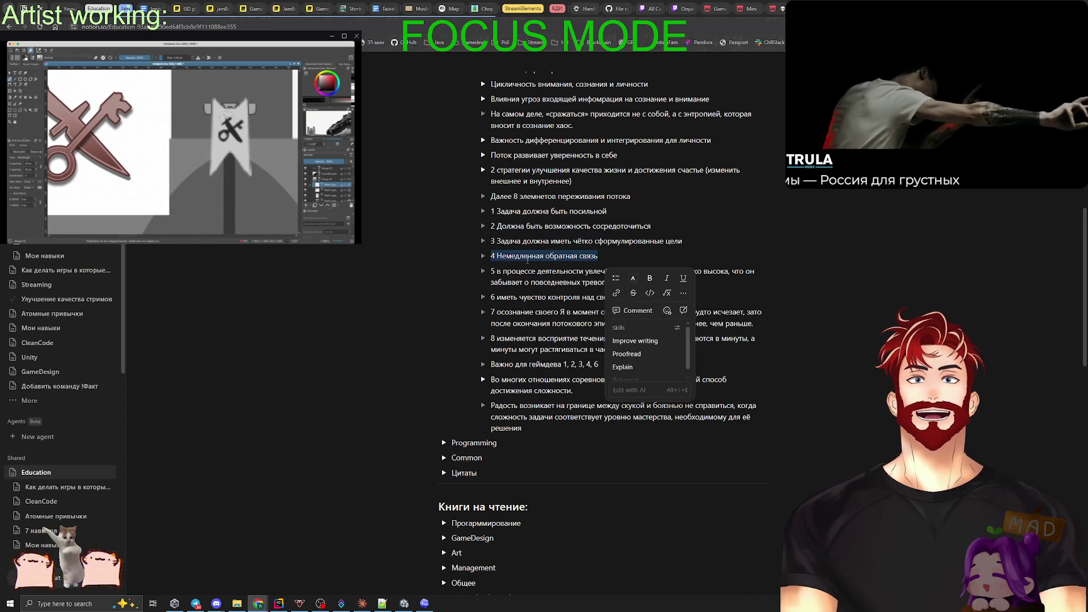
pyautogui.click(535, 271)
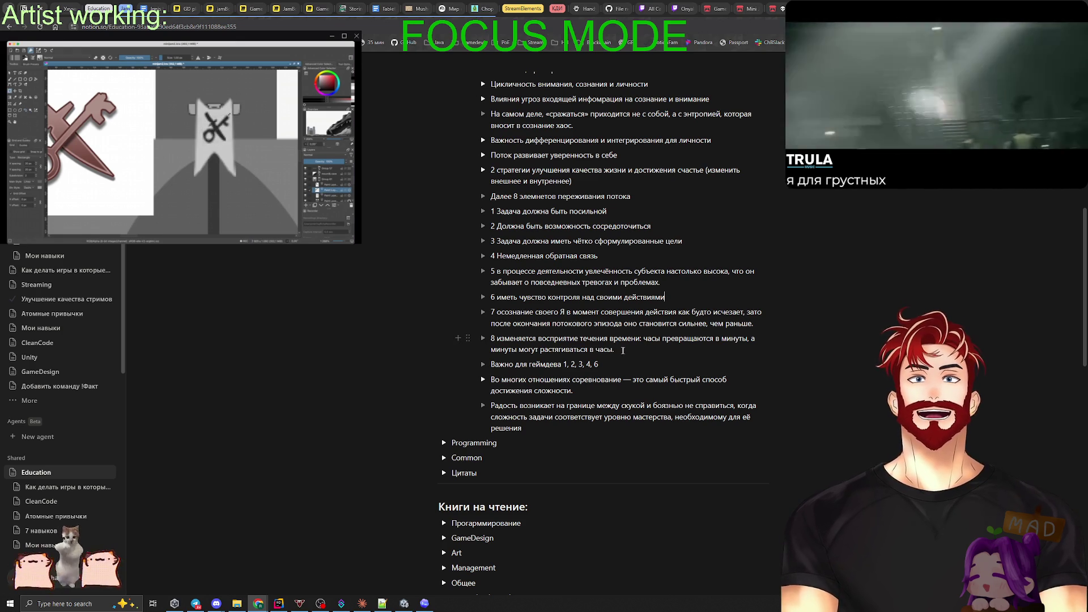
pyautogui.moveTo(622, 350)
pyautogui.mouseDown()
pyautogui.moveTo(498, 340)
pyautogui.moveTo(493, 199)
pyautogui.mouseUp()
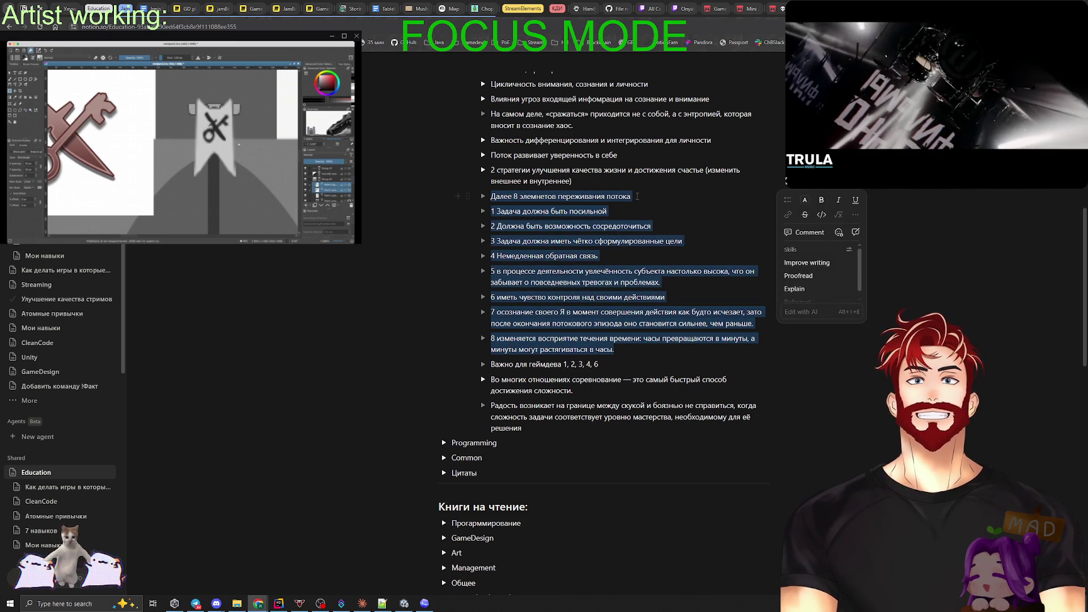
pyautogui.click(721, 203)
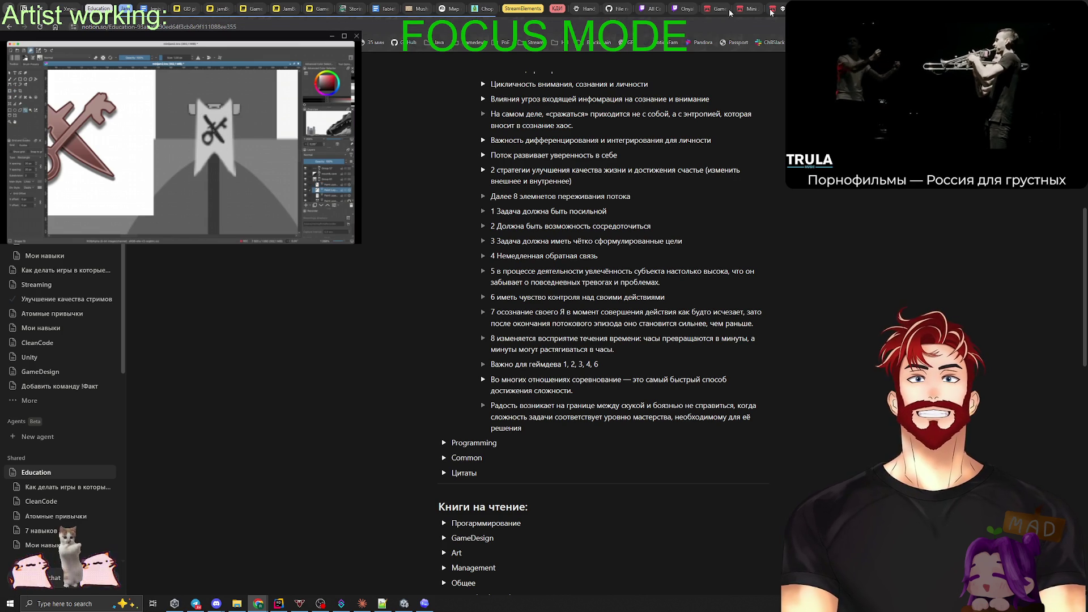
pyautogui.click(185, 8)
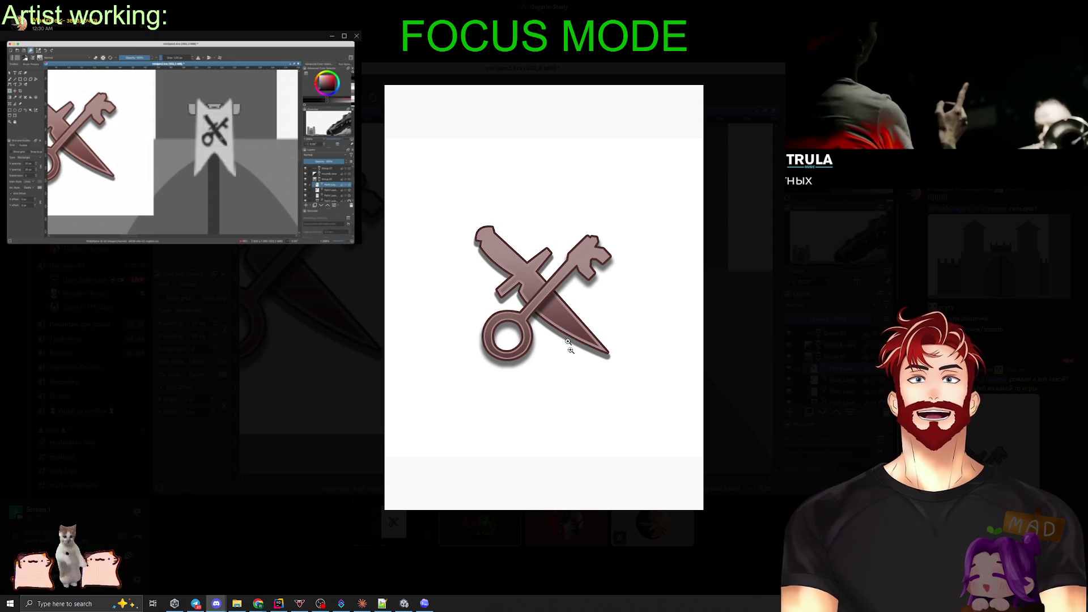
# Close the enlarged emblem image in Discord and switch back to Codex.
pyautogui.click(766, 319)
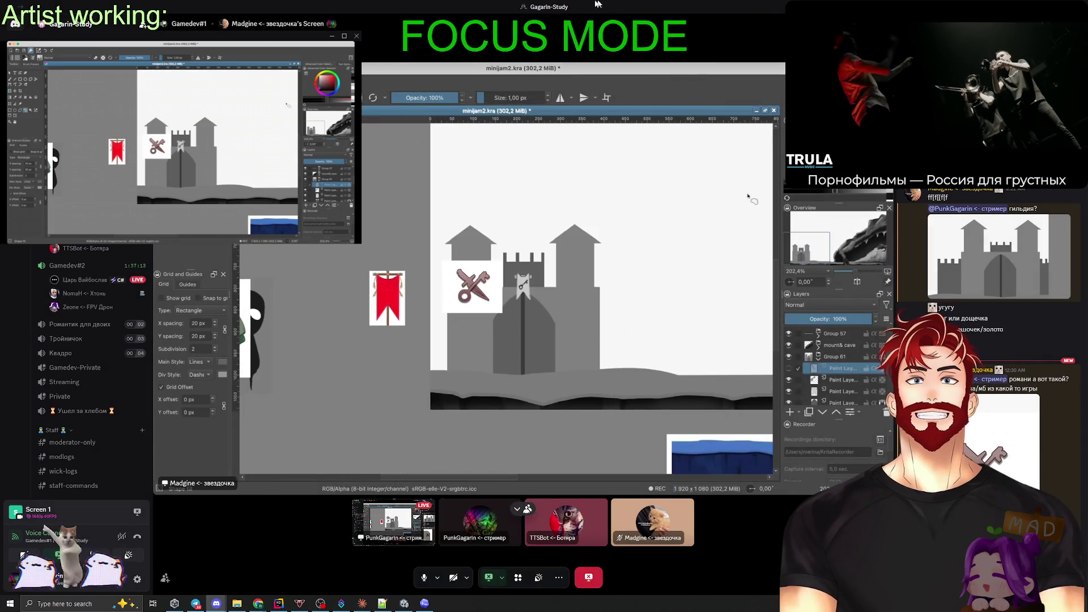
pyautogui.hotkey('alt', 'Tab')
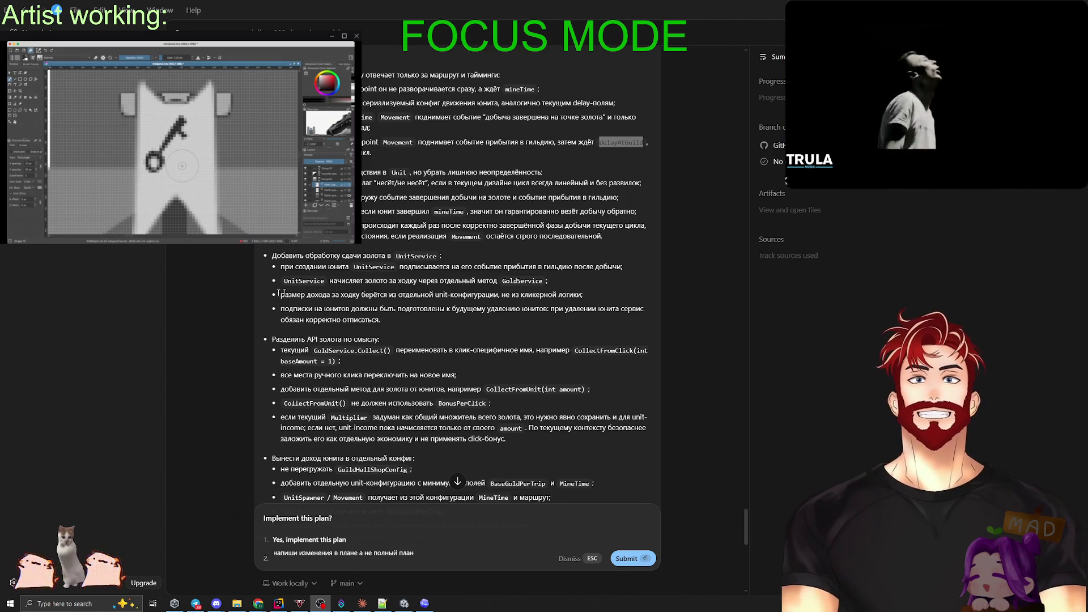
pyautogui.scroll(-3, 365, 318)
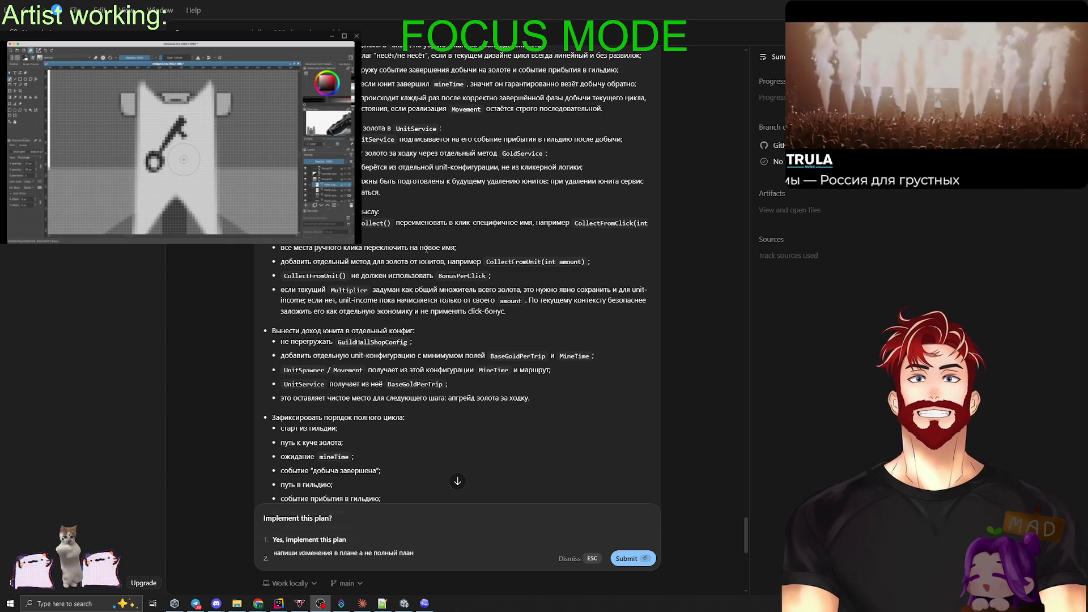
pyautogui.scroll(-3, 529, 275)
pyautogui.scroll(2, 529, 275)
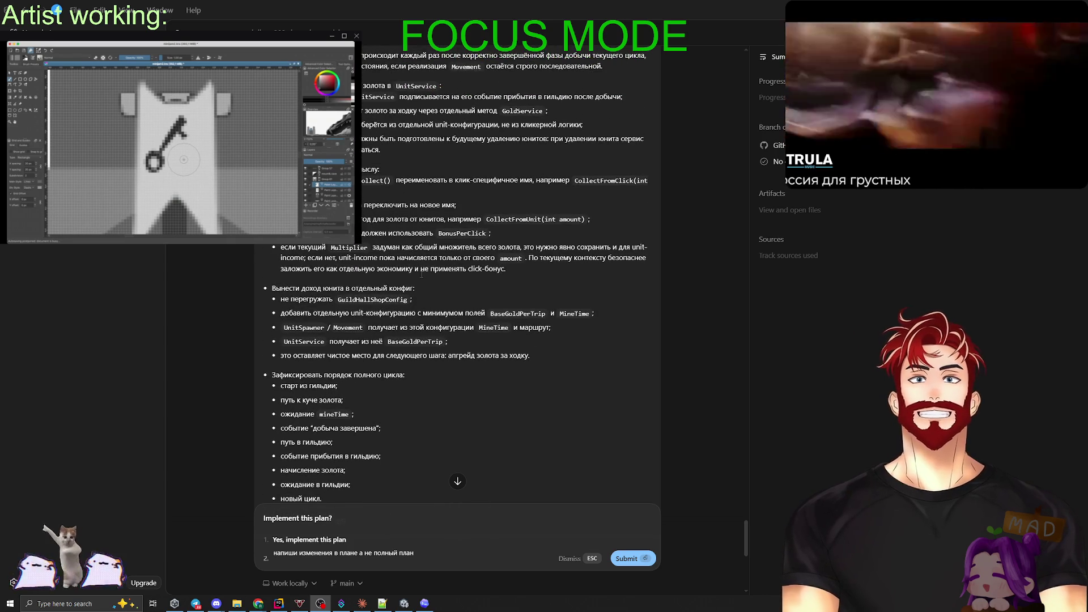
pyautogui.hotkey('ctrl', '=')
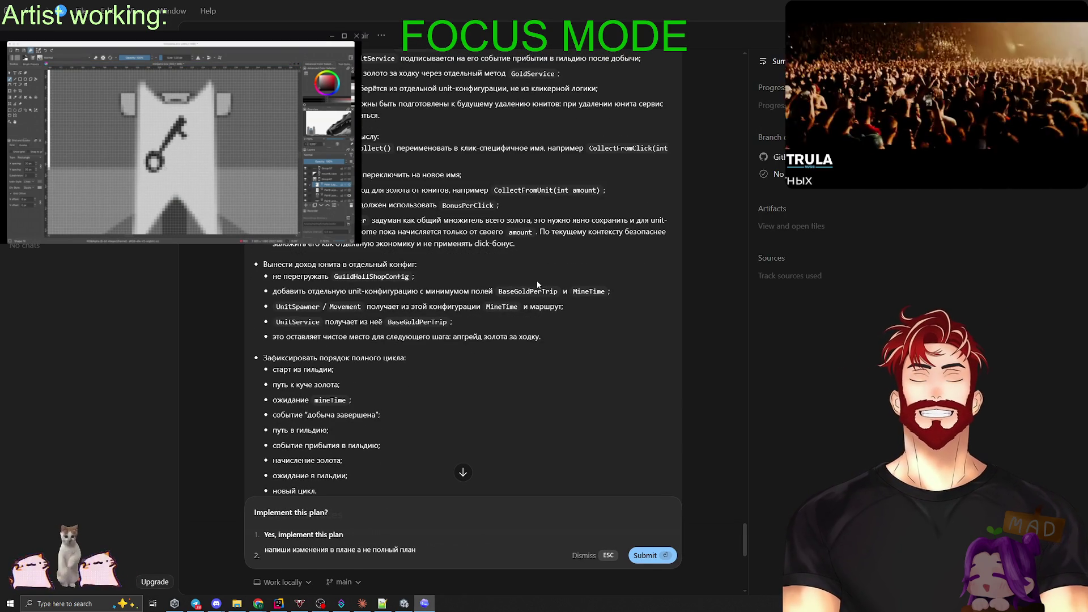
pyautogui.hotkey('ctrl', '=')
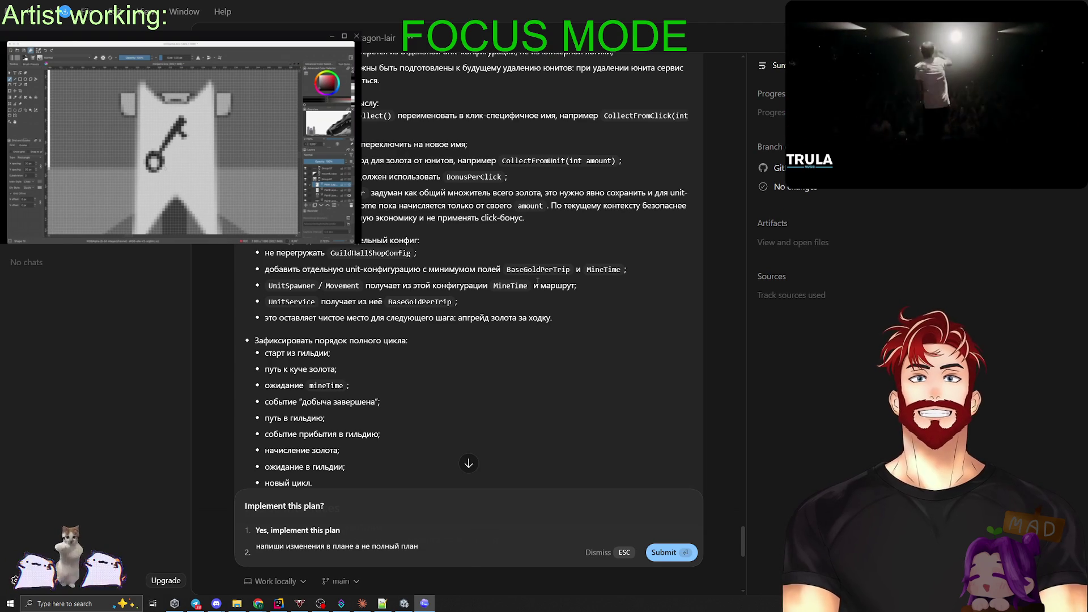
# Reply quoting the Multiplier paragraph, adding 'общий множитель, а только как множитель PER CLICK.'.
pyautogui.hotkey('ctrl', '-')
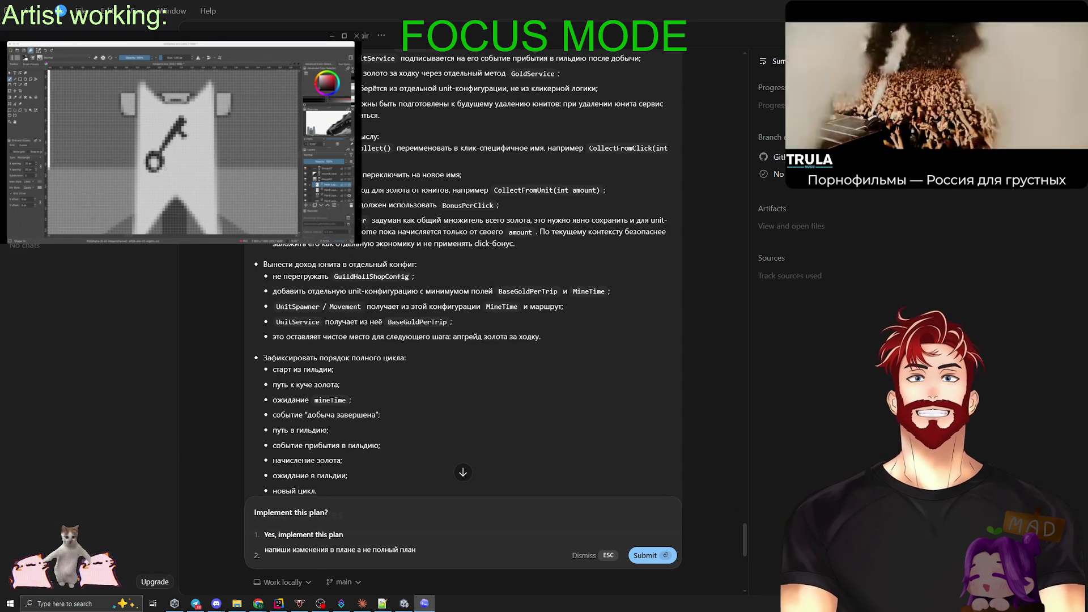
pyautogui.moveTo(514, 244); pyautogui.dragTo(318, 220)
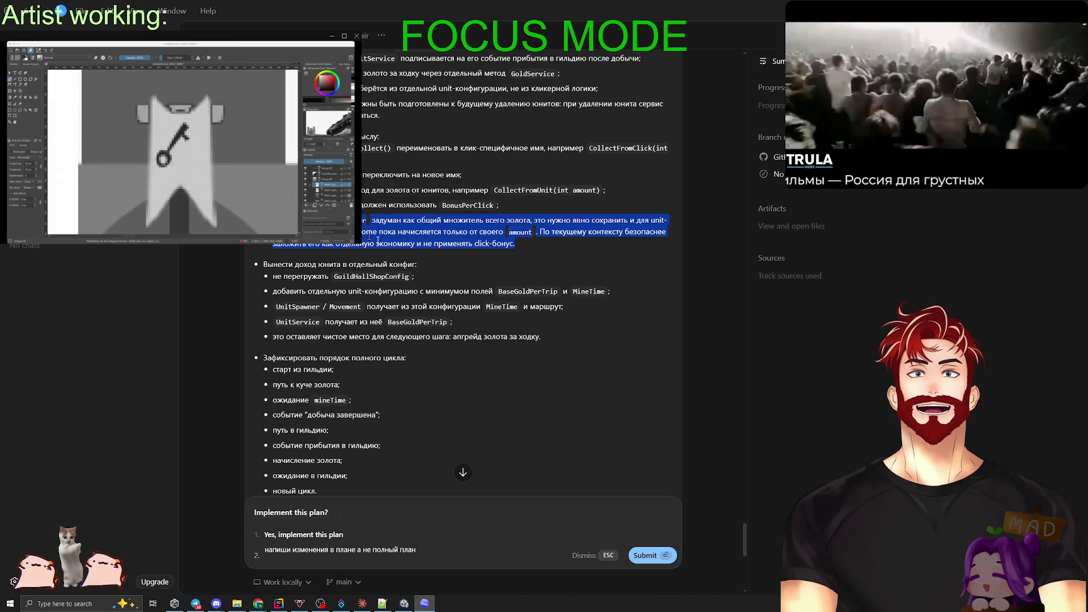
pyautogui.click(279, 558)
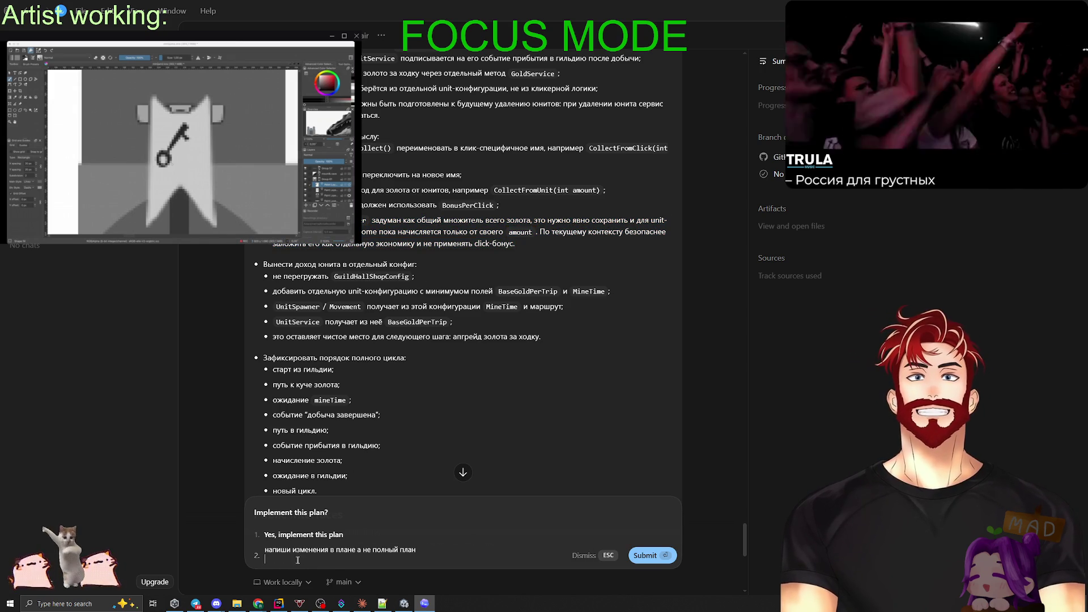
pyautogui.write('если текущий Multiplier задуман как общий множитель всего золота, это нужно явно сохранить и для unit-income; если нет, unit-income пока начисляется только от своего amount. По текущему контексту безопаснее заложить его как отдельную экономику и не применять click-бонус.')
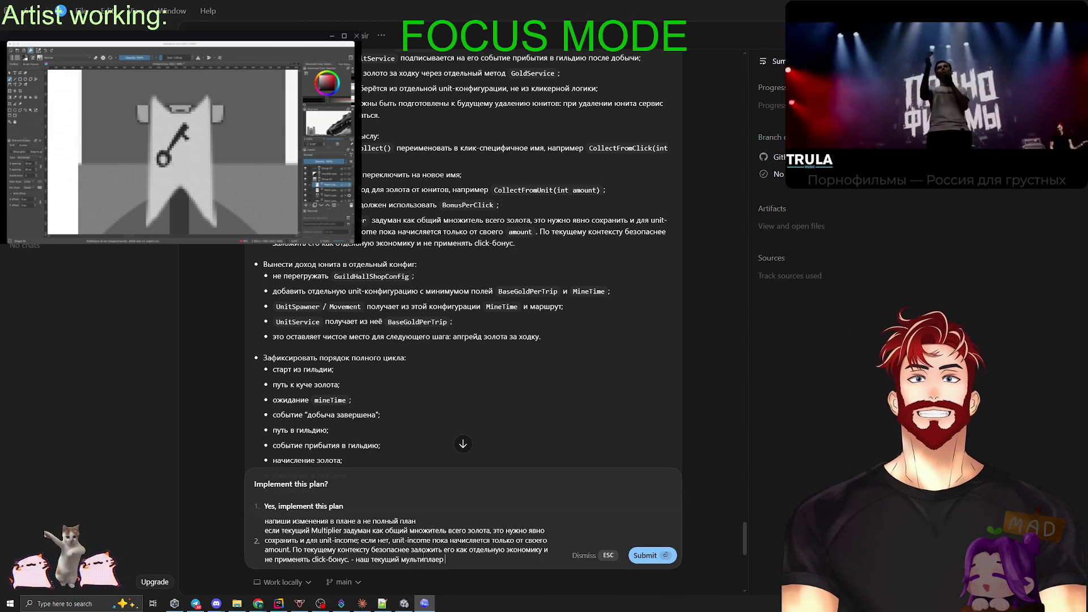
pyautogui.write('общий множител')
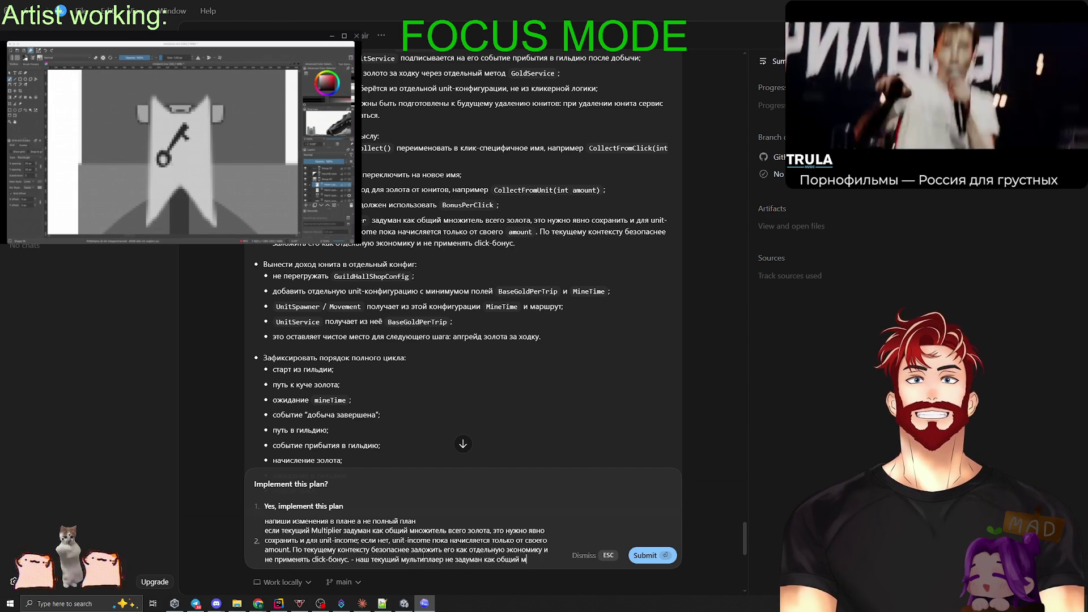
pyautogui.write('ь, а тол')
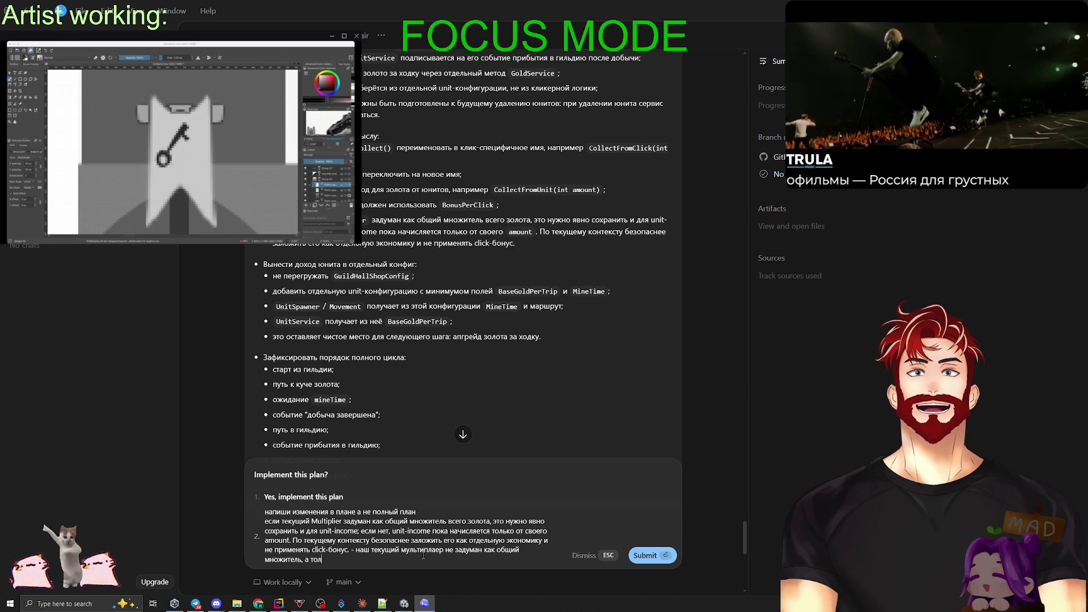
pyautogui.write('ько как множите')
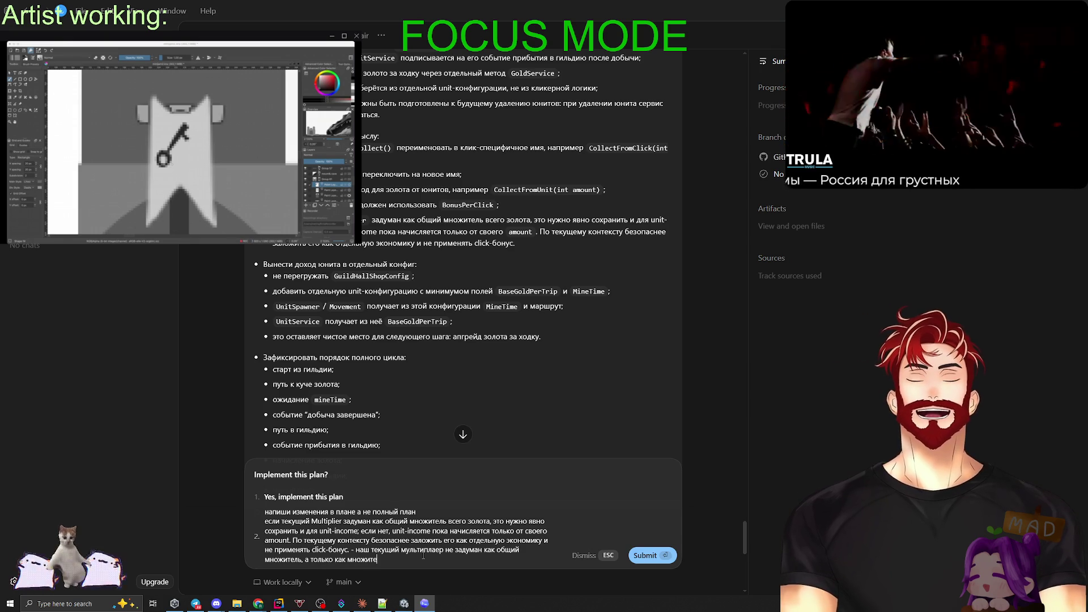
pyautogui.write('ль PER ')
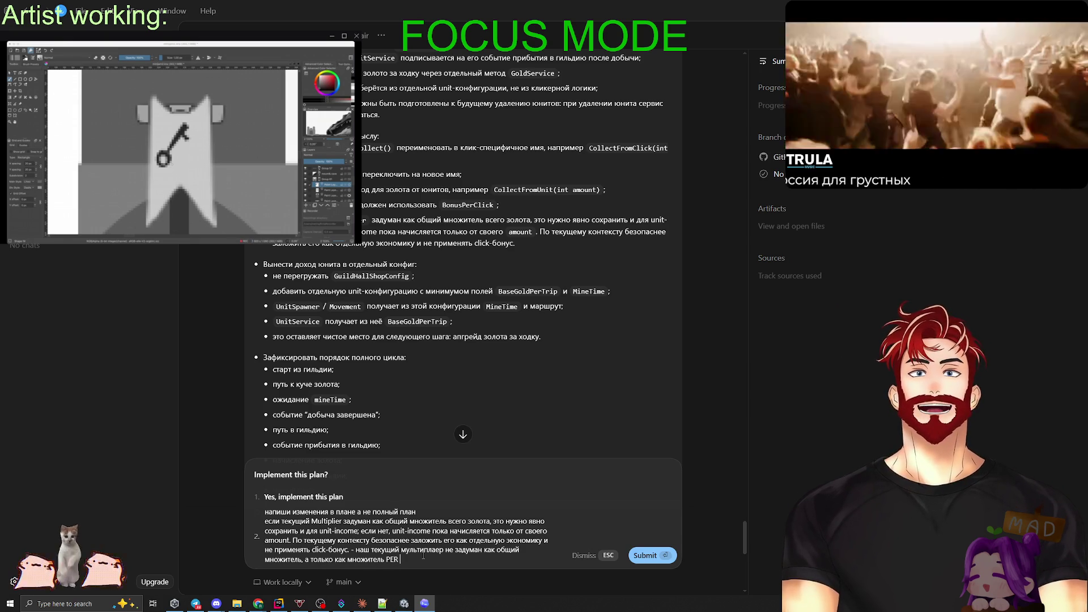
pyautogui.write('CLICK.')
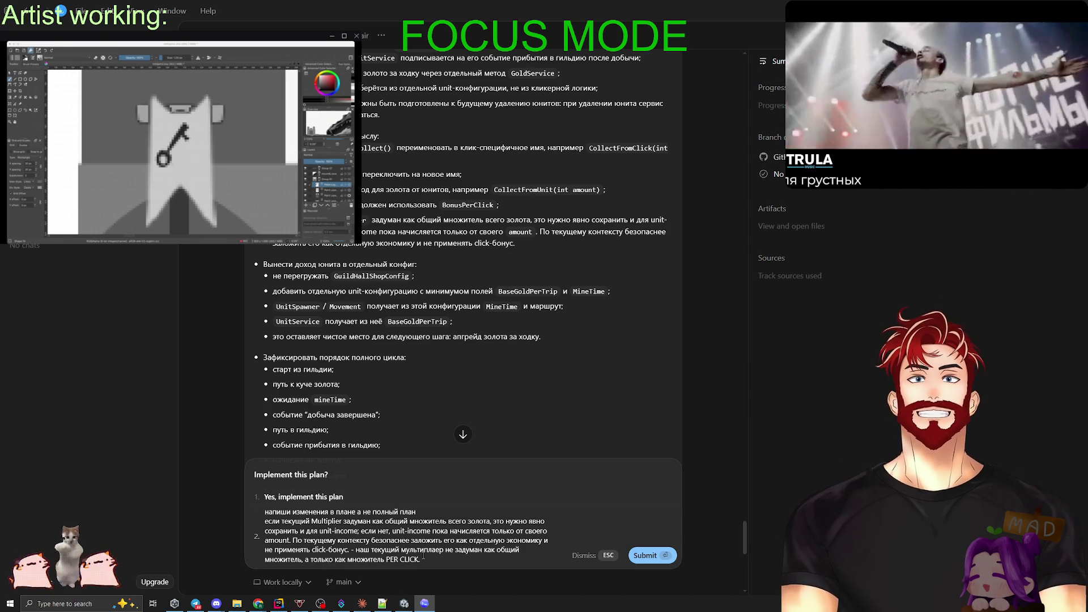
pyautogui.press('Return')
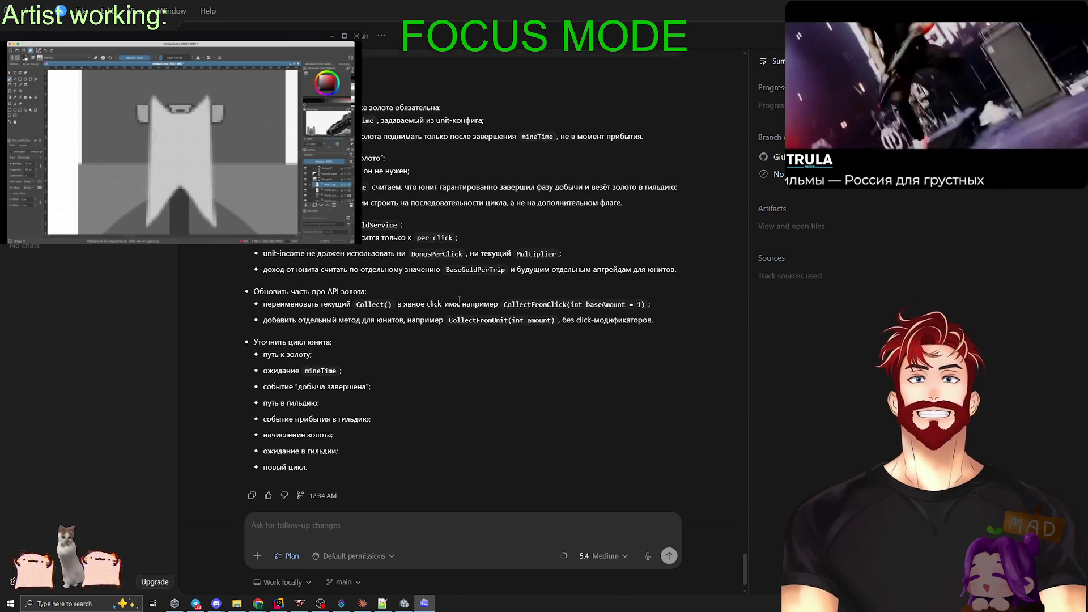
pyautogui.scroll(10, 458, 298)
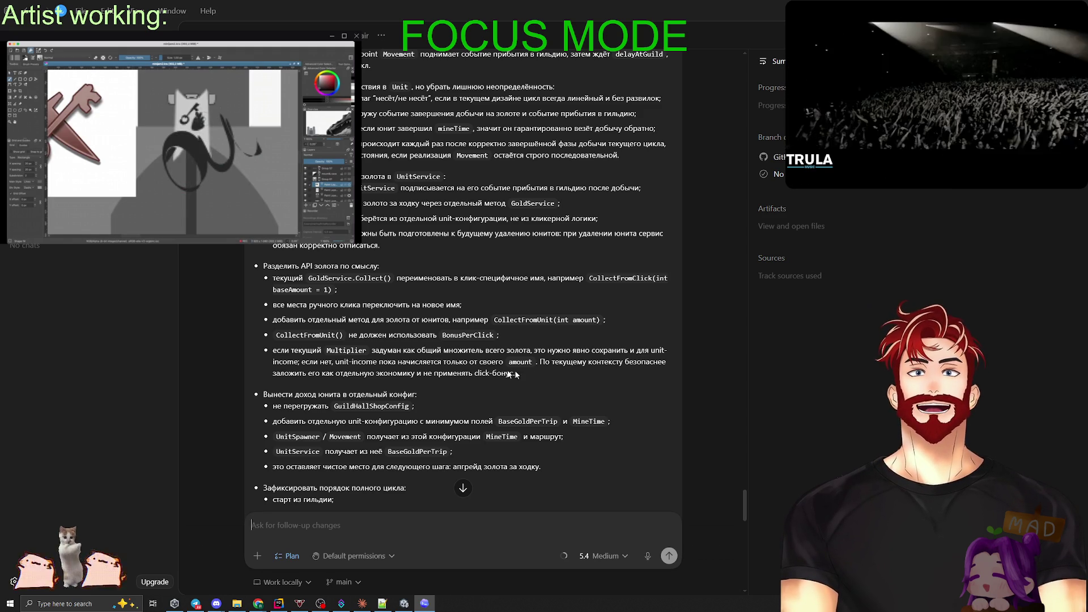
pyautogui.scroll(-1, 441, 367)
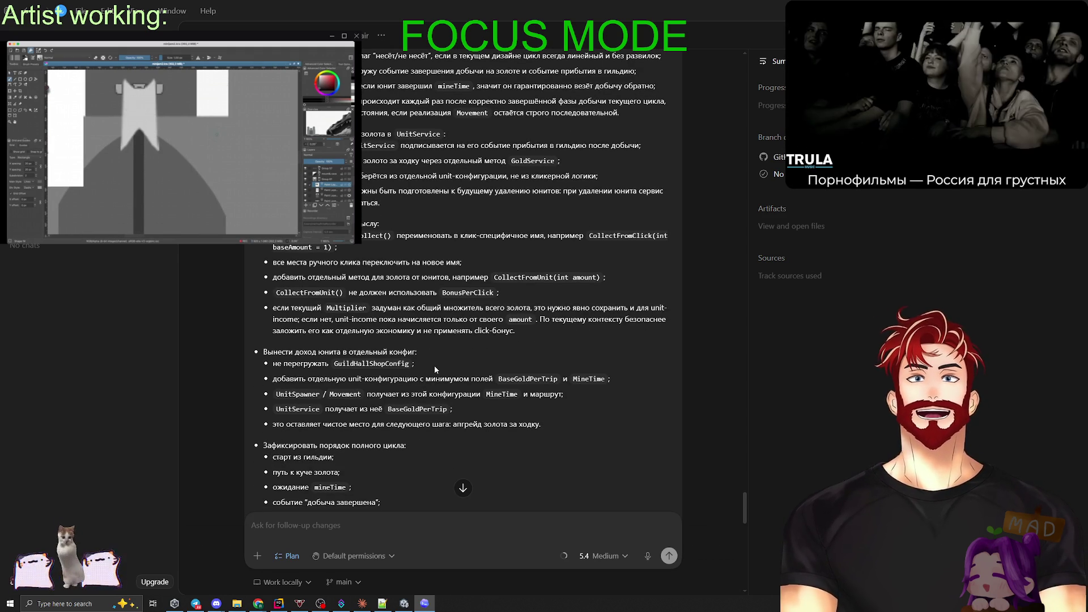
pyautogui.scroll(-5, 431, 366)
pyautogui.scroll(-10, 426, 365)
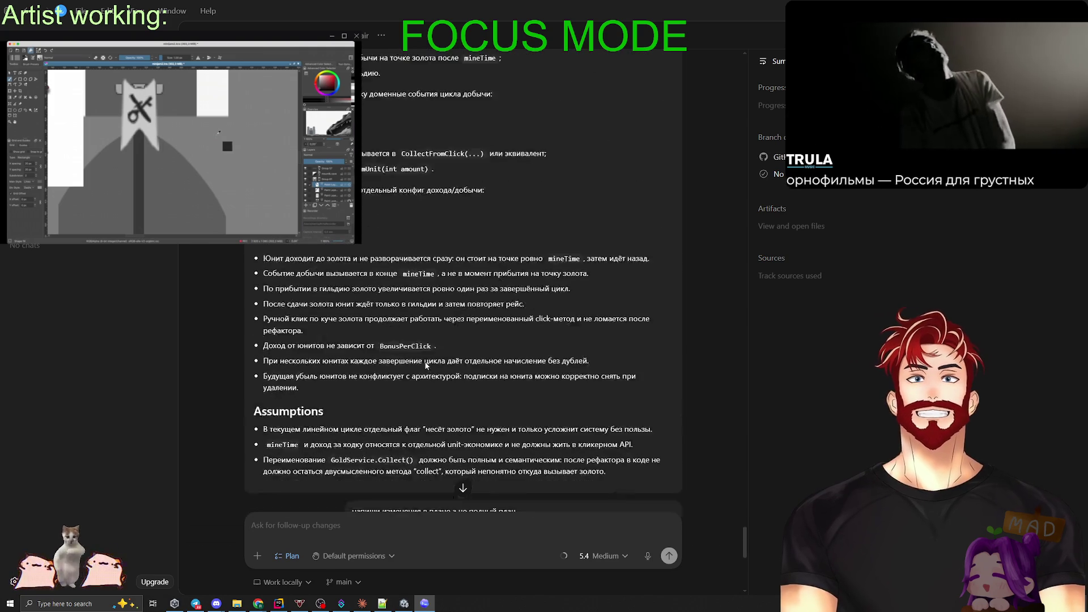
pyautogui.scroll(5, 399, 410)
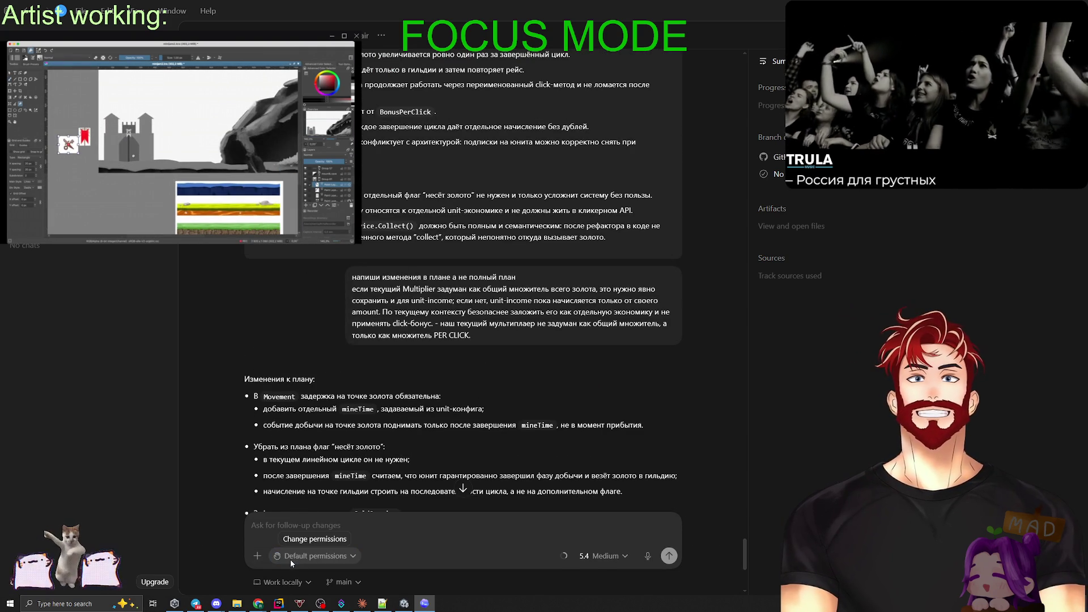
pyautogui.click(292, 555)
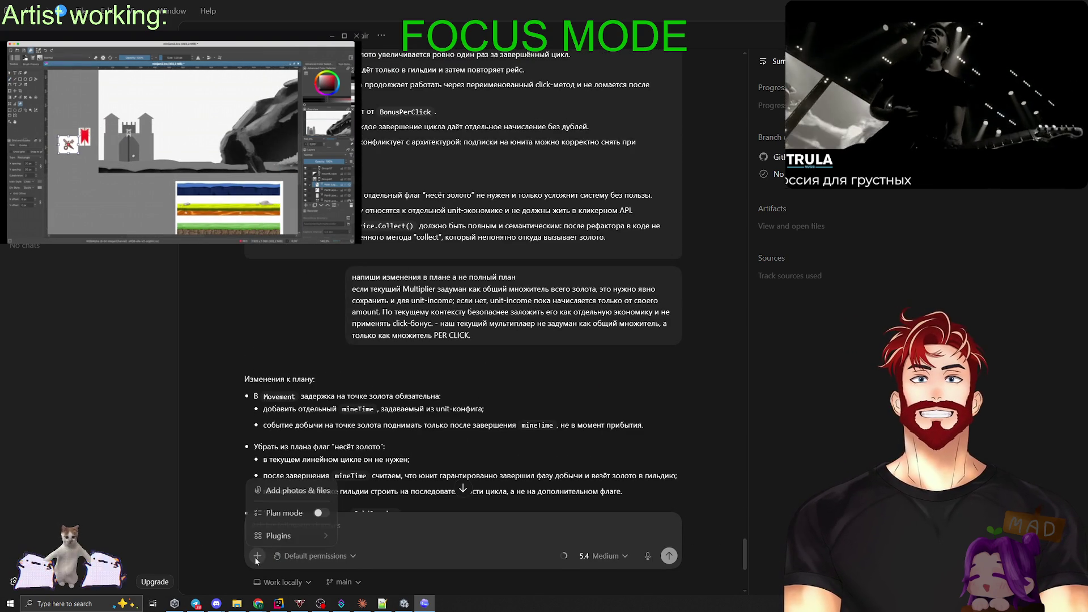
pyautogui.click(318, 512)
pyautogui.scroll(-5, 426, 397)
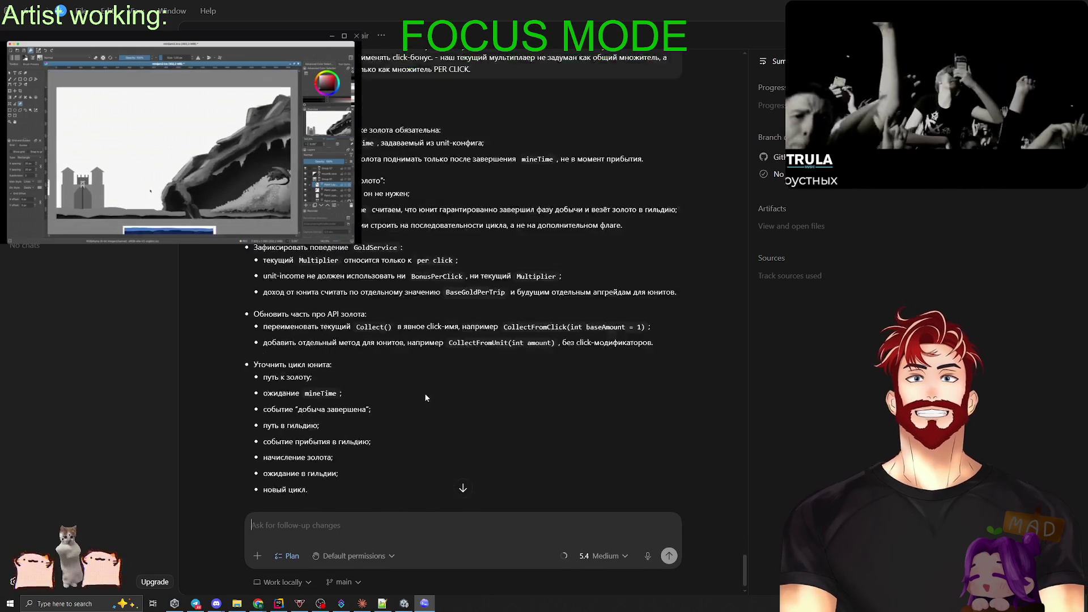
pyautogui.scroll(-1, 425, 397)
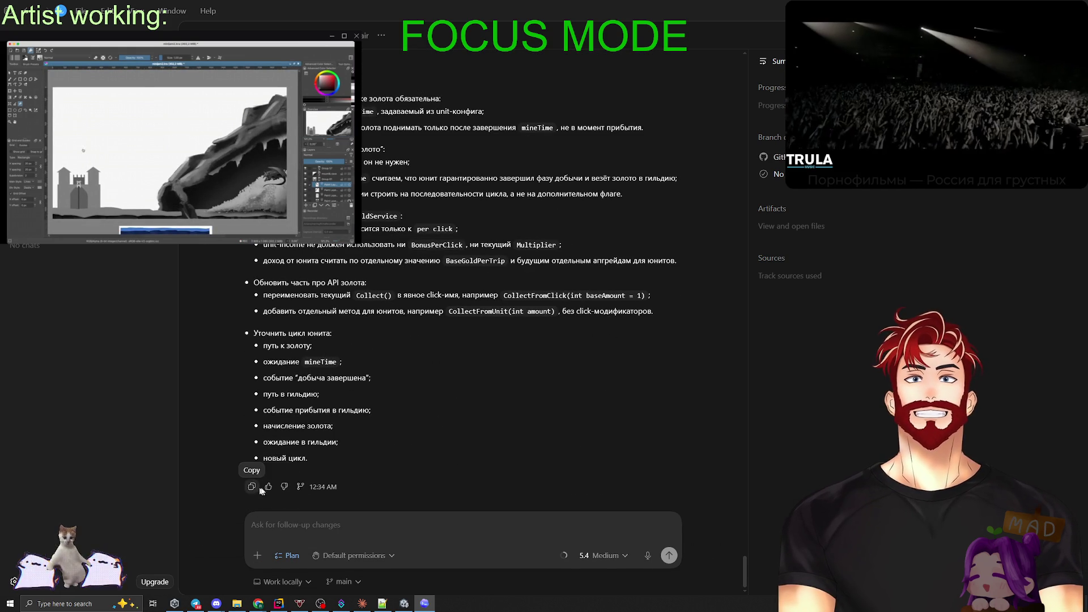
# Send 'действуй' to Codex and expand the generated mineTime click/unit API plan.
pyautogui.click(295, 528)
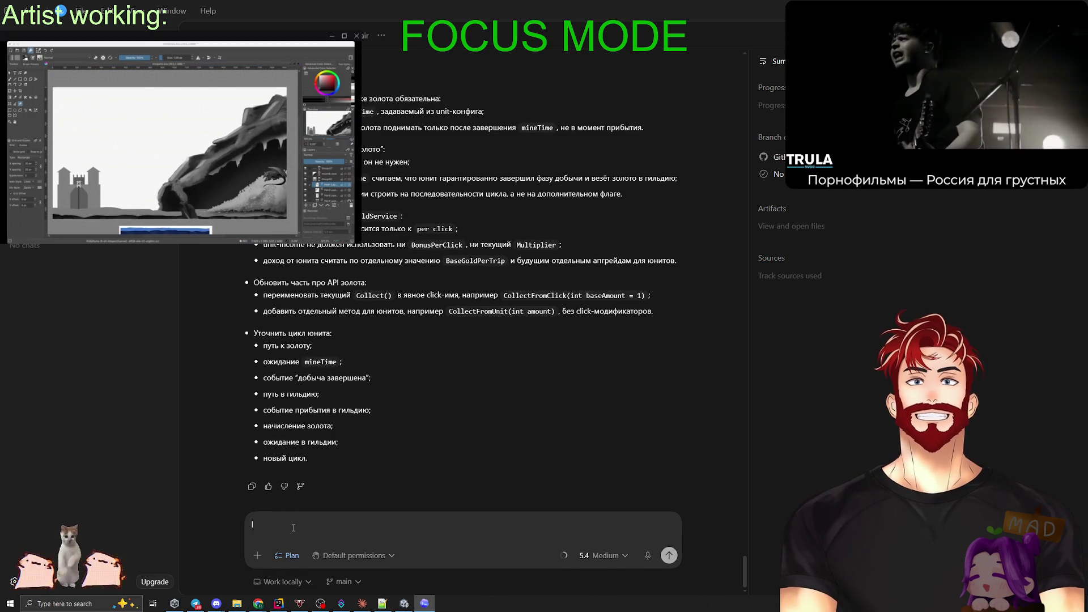
pyautogui.write('действуй')
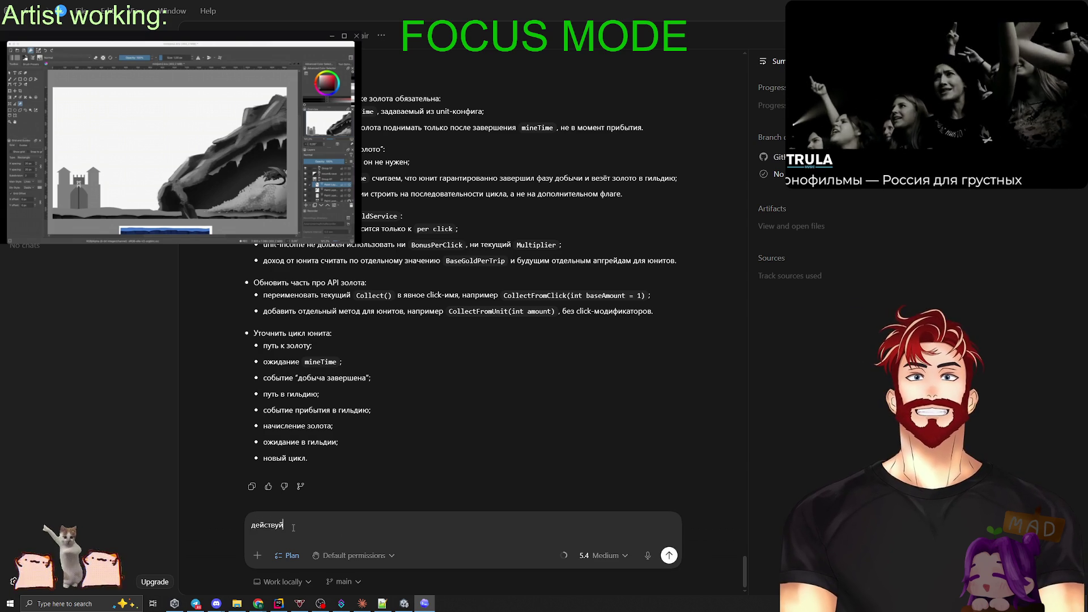
pyautogui.press('Return')
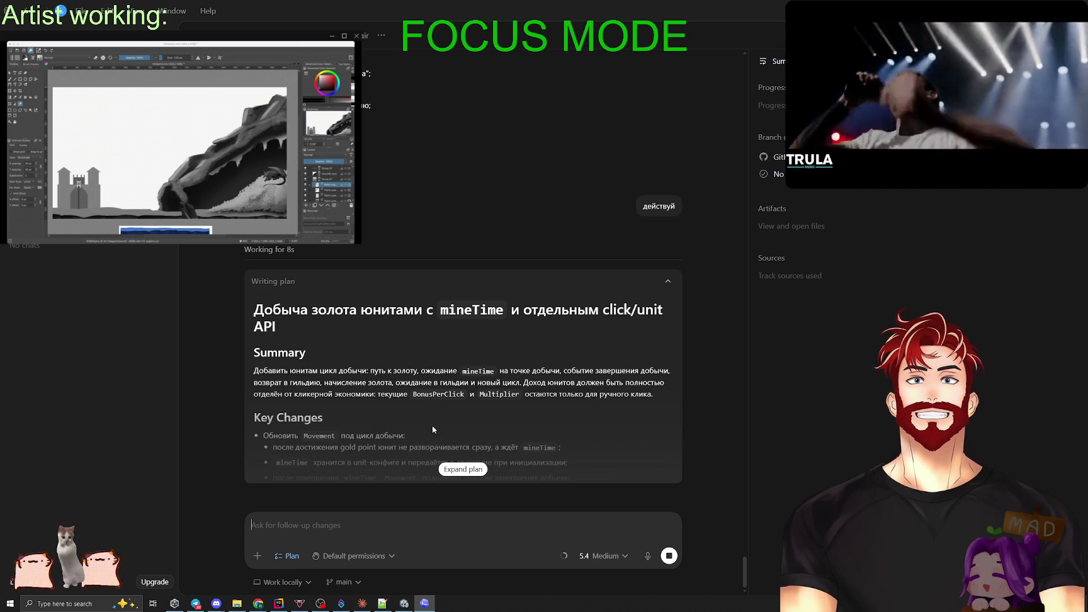
pyautogui.click(456, 470)
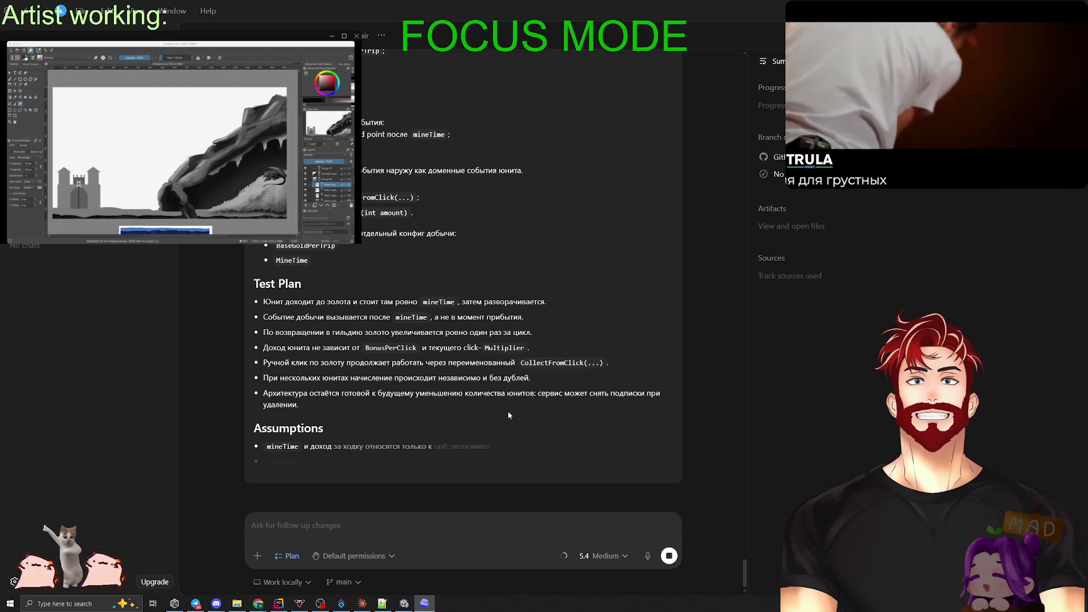
pyautogui.scroll(5, 508, 410)
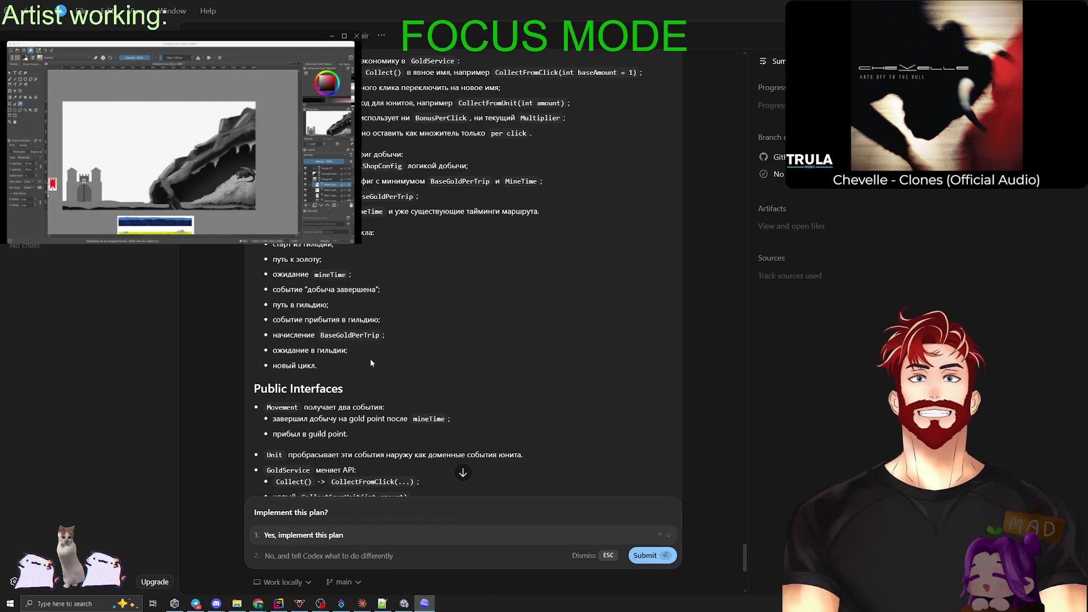
# Review the plan's Assumptions and submit 'Yes, implement this plan' so Codex begins the gold-mining work.
pyautogui.scroll(-4, 381, 365)
pyautogui.scroll(-2, 381, 366)
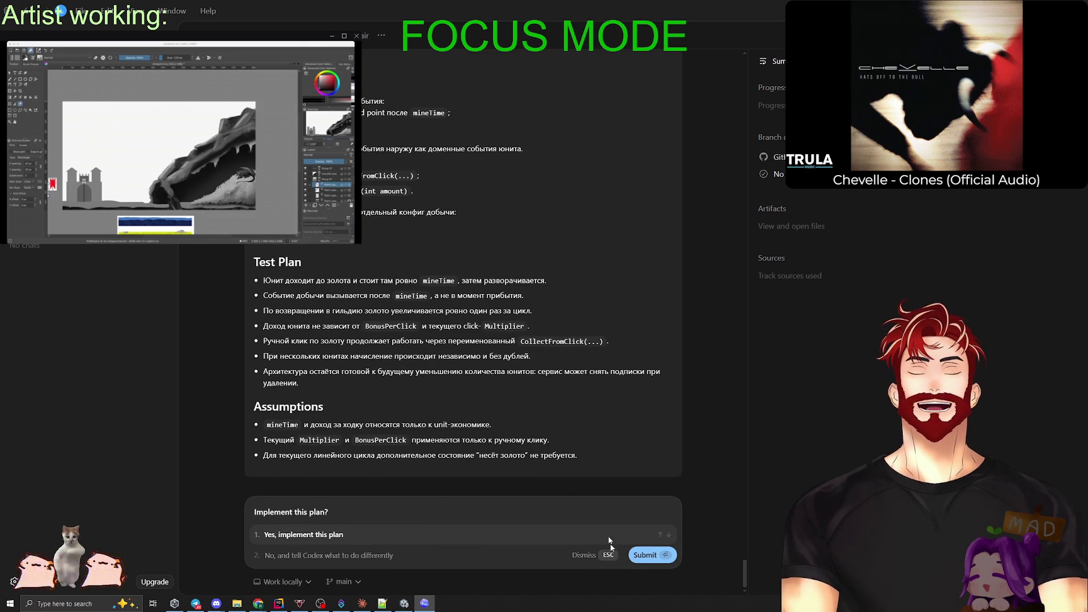
pyautogui.click(649, 558)
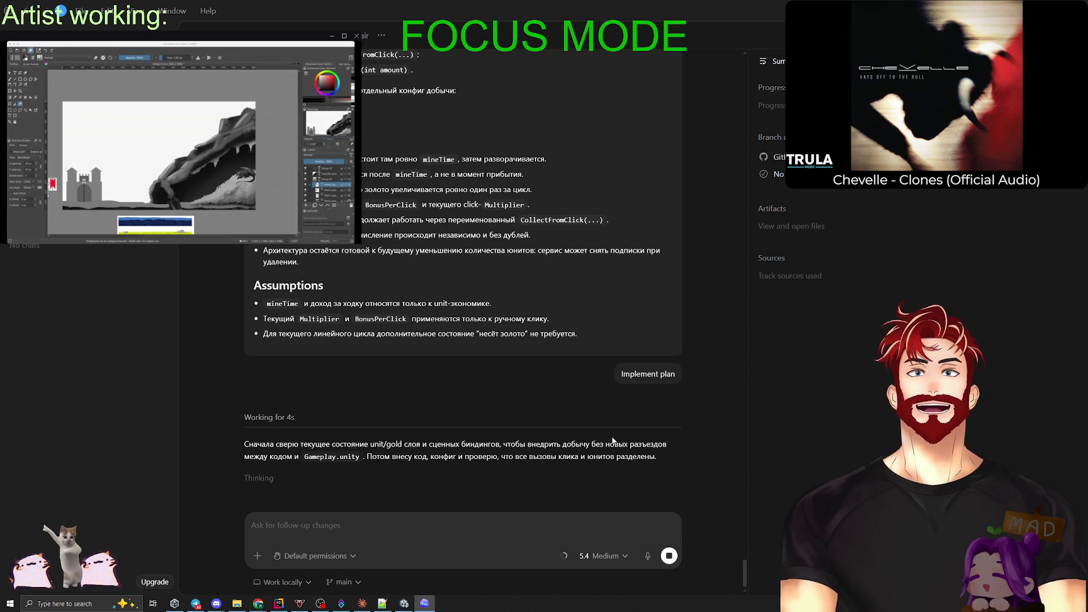
pyautogui.scroll(3, 554, 462)
pyautogui.scroll(15, 555, 462)
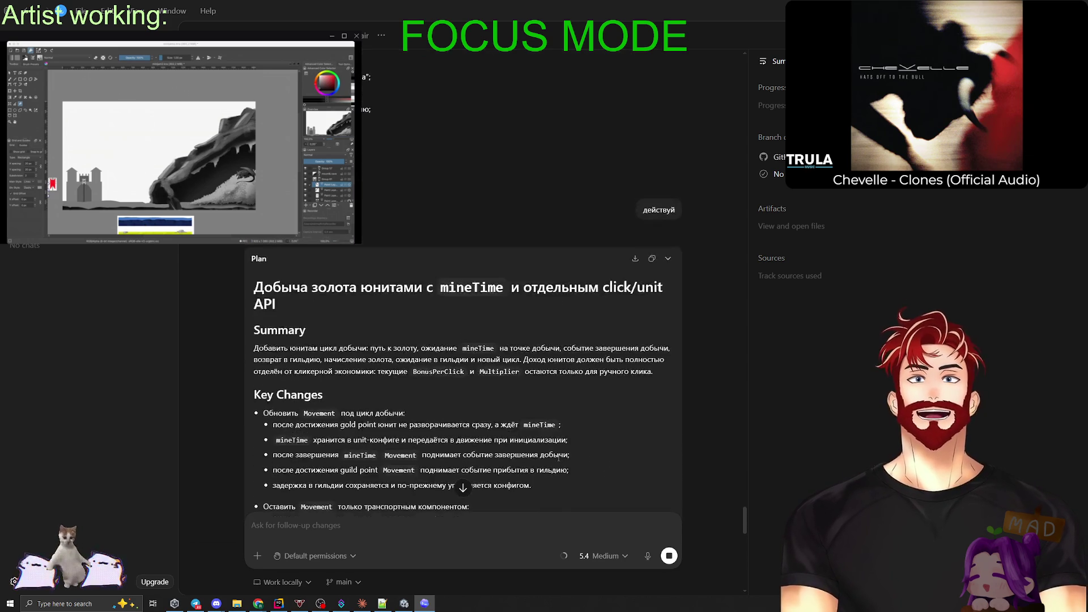
pyautogui.scroll(-5, 604, 393)
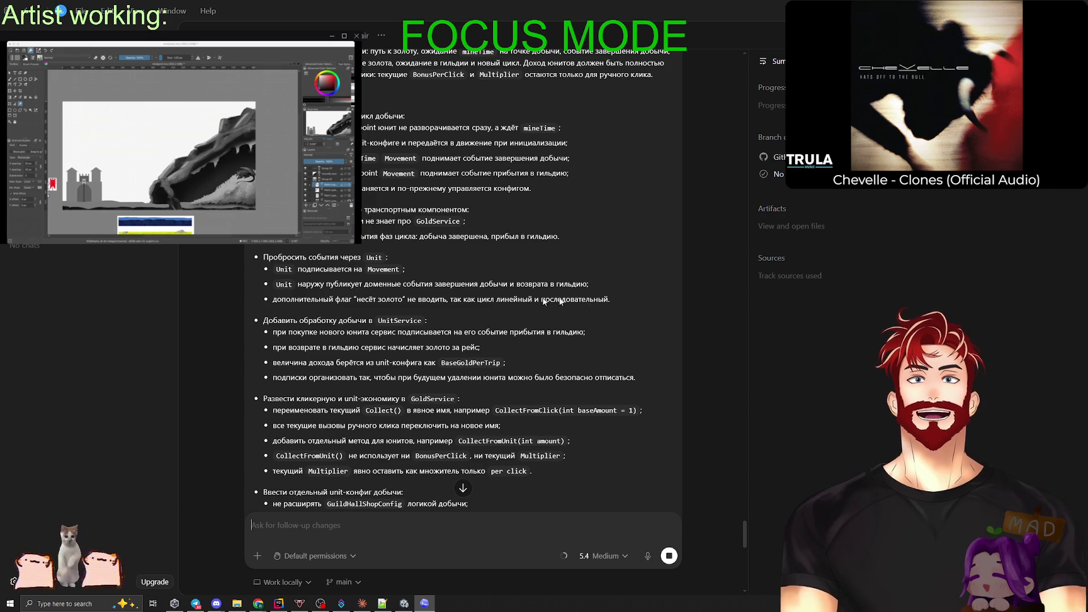
pyautogui.moveTo(617, 300); pyautogui.dragTo(272, 299)
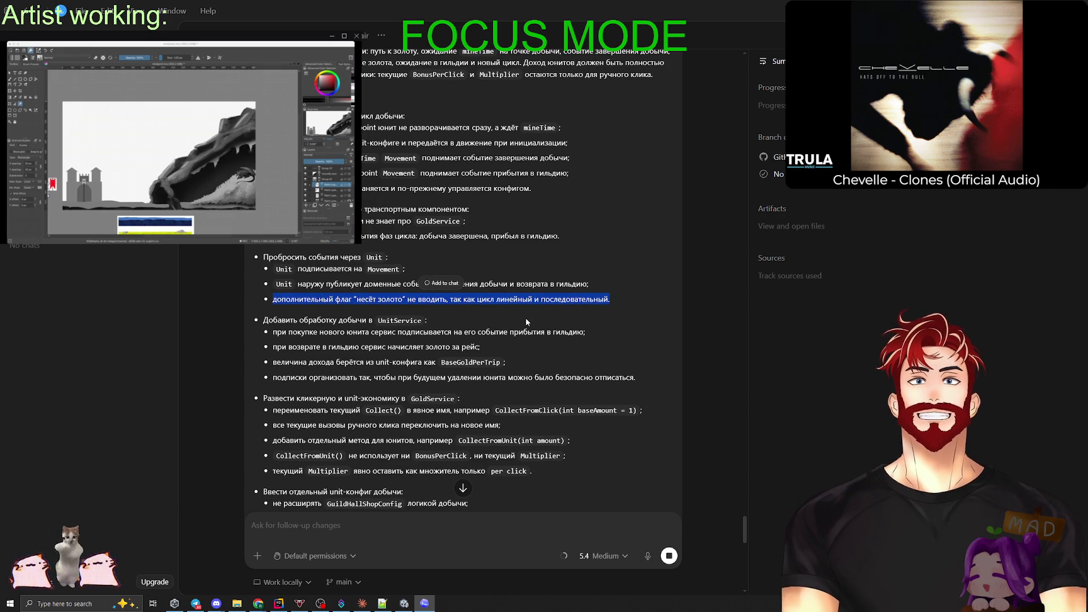
pyautogui.click(558, 308)
pyautogui.moveTo(615, 299); pyautogui.dragTo(271, 303)
pyautogui.scroll(3, 272, 303)
pyautogui.moveTo(406, 421); pyautogui.dragTo(262, 266)
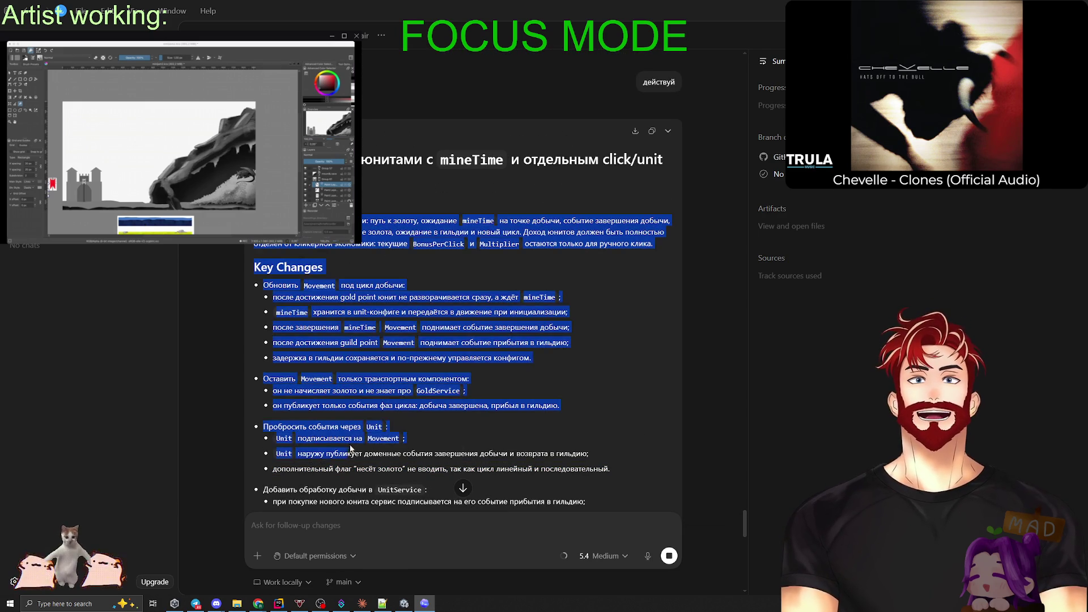
pyautogui.scroll(-4, 380, 401)
pyautogui.moveTo(380, 401)
pyautogui.mouseDown()
pyautogui.moveTo(395, 416)
pyautogui.moveTo(329, 502)
pyautogui.mouseUp()
pyautogui.scroll(-6, 388, 409)
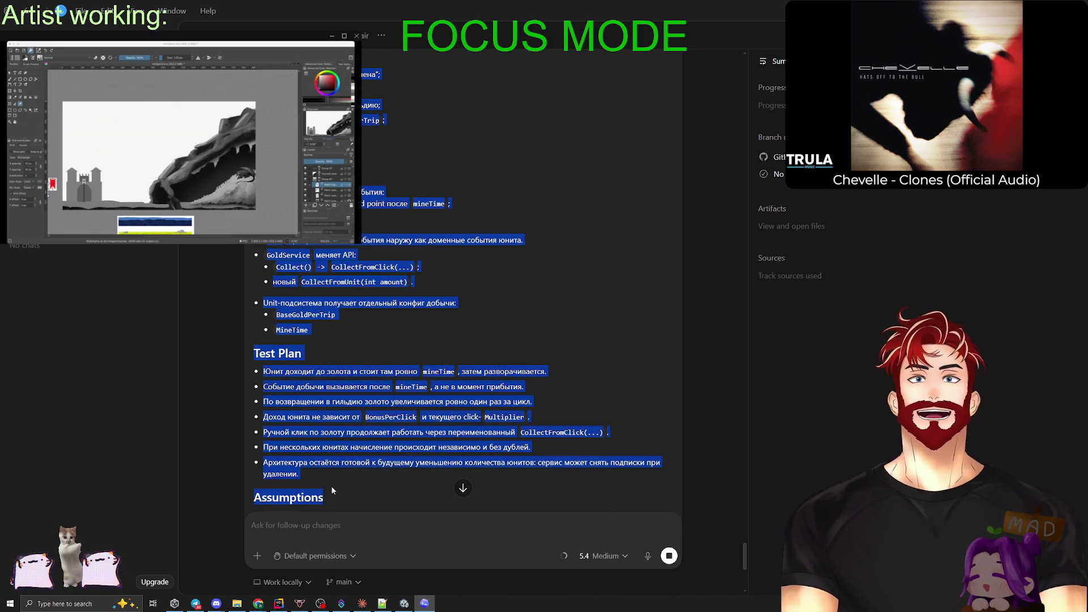
pyautogui.scroll(10, 356, 456)
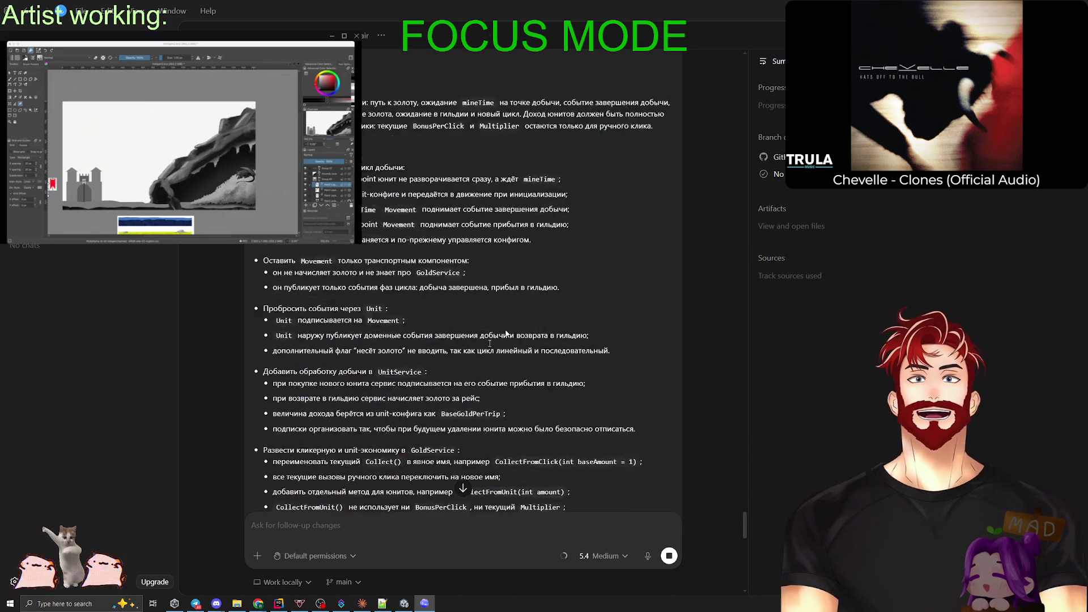
pyautogui.click(452, 299)
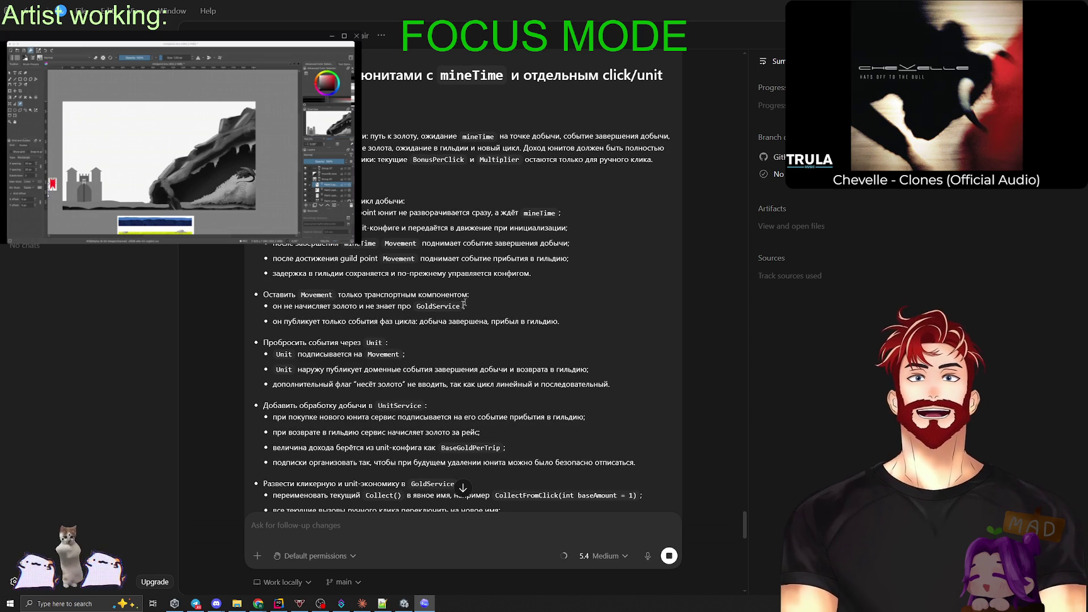
pyautogui.scroll(-7, 462, 306)
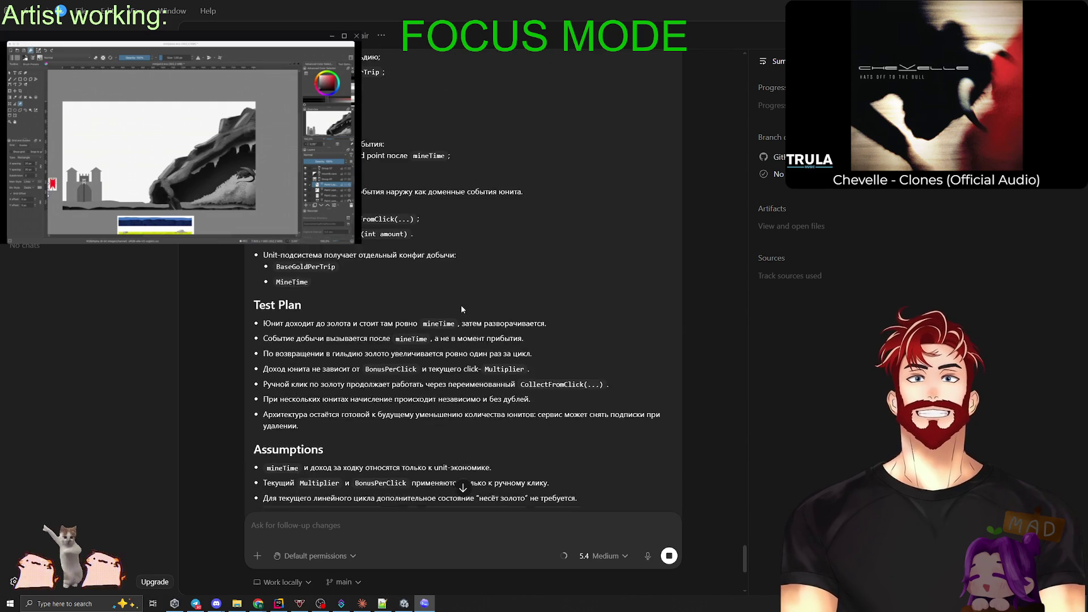
pyautogui.scroll(15, 462, 309)
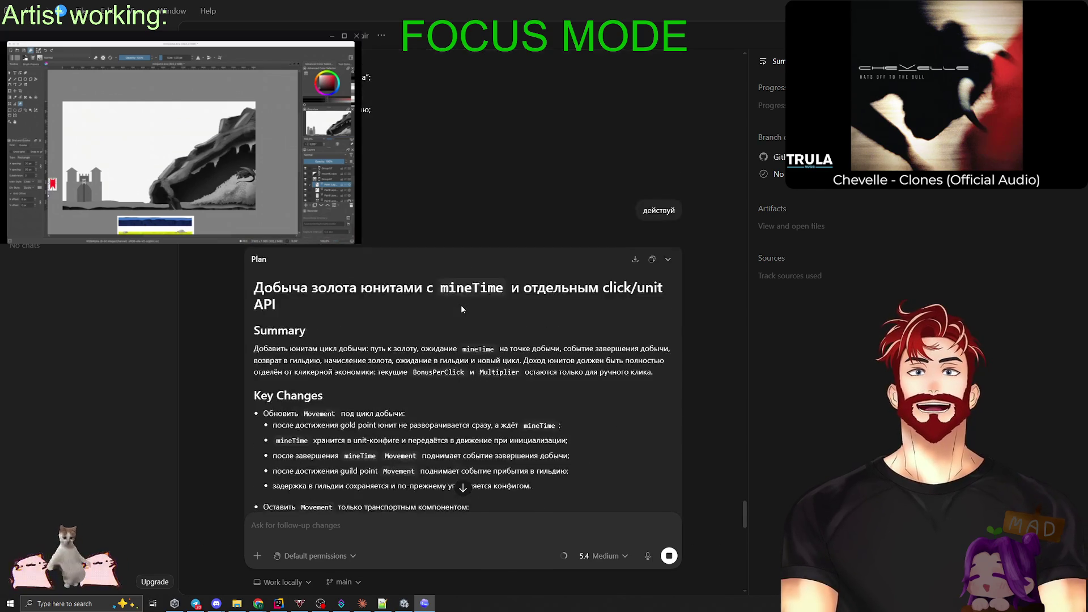
pyautogui.scroll(-7, 462, 309)
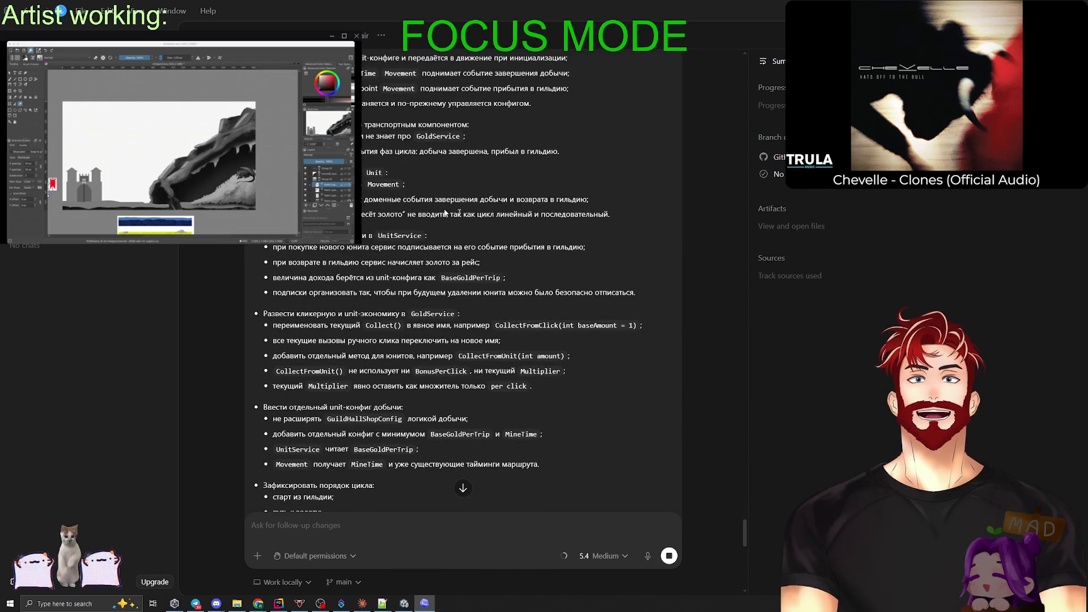
pyautogui.moveTo(616, 219)
pyautogui.mouseDown()
pyautogui.moveTo(258, 215)
pyautogui.moveTo(588, 253)
pyautogui.mouseUp()
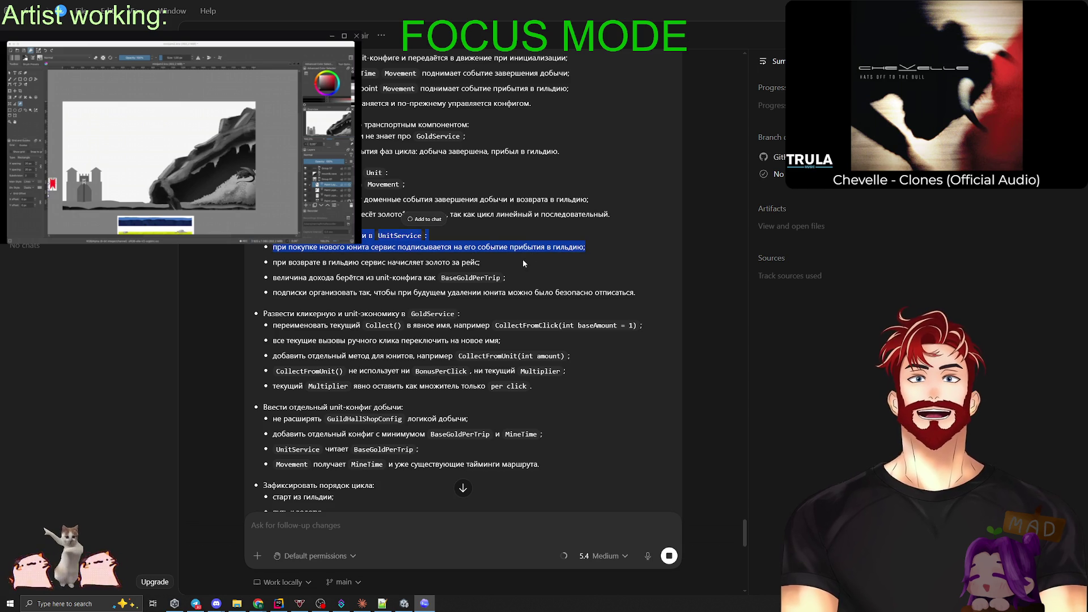
pyautogui.click(439, 308)
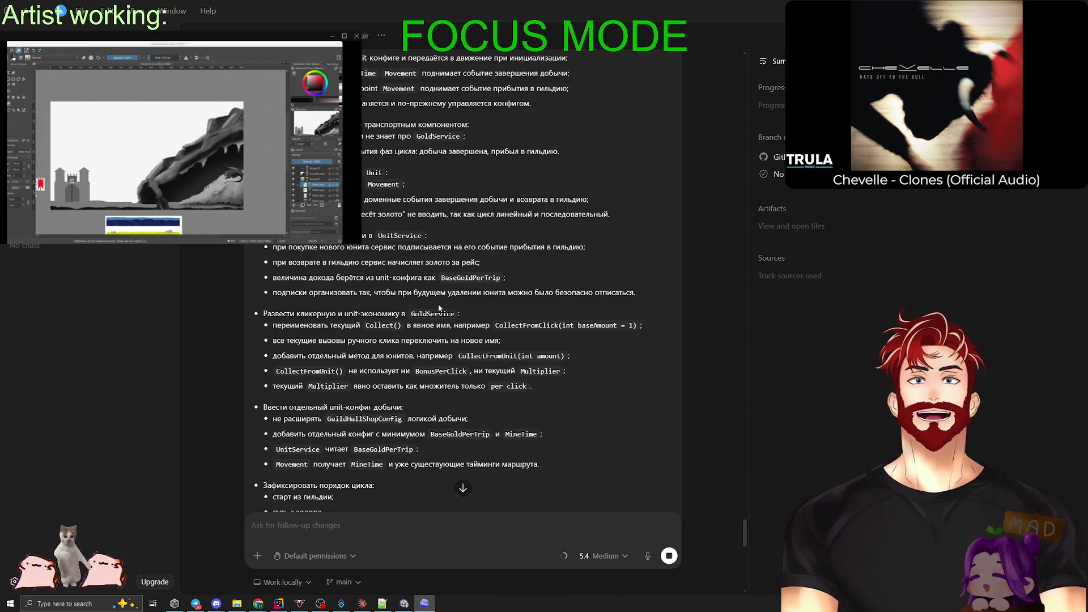
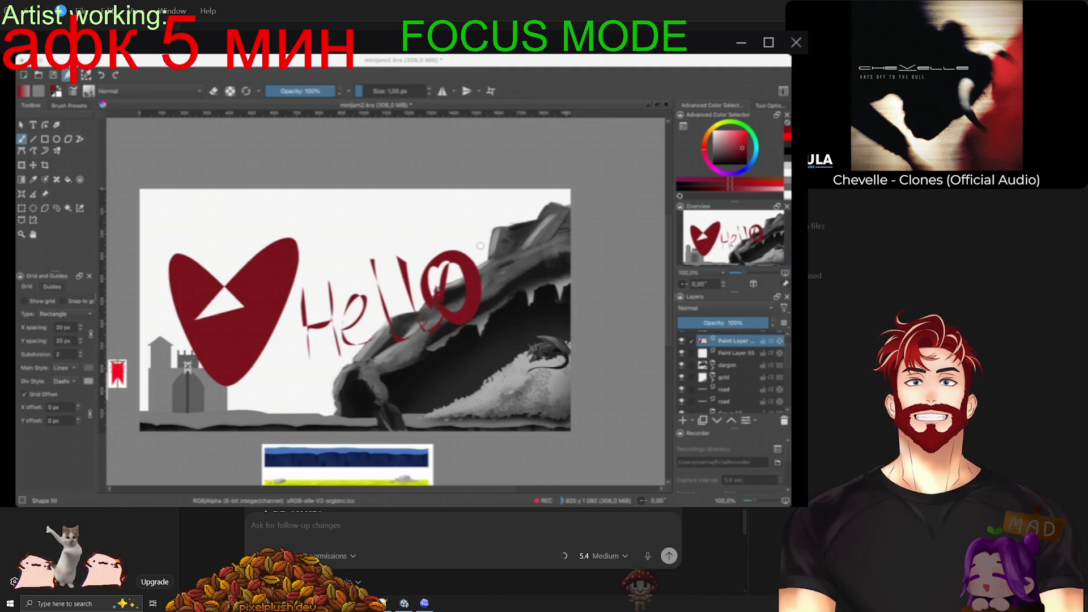
# Bring Krita forward and switch from minijam2.kra to the sneaking.kra ninja document.
pyautogui.click(367, 471)
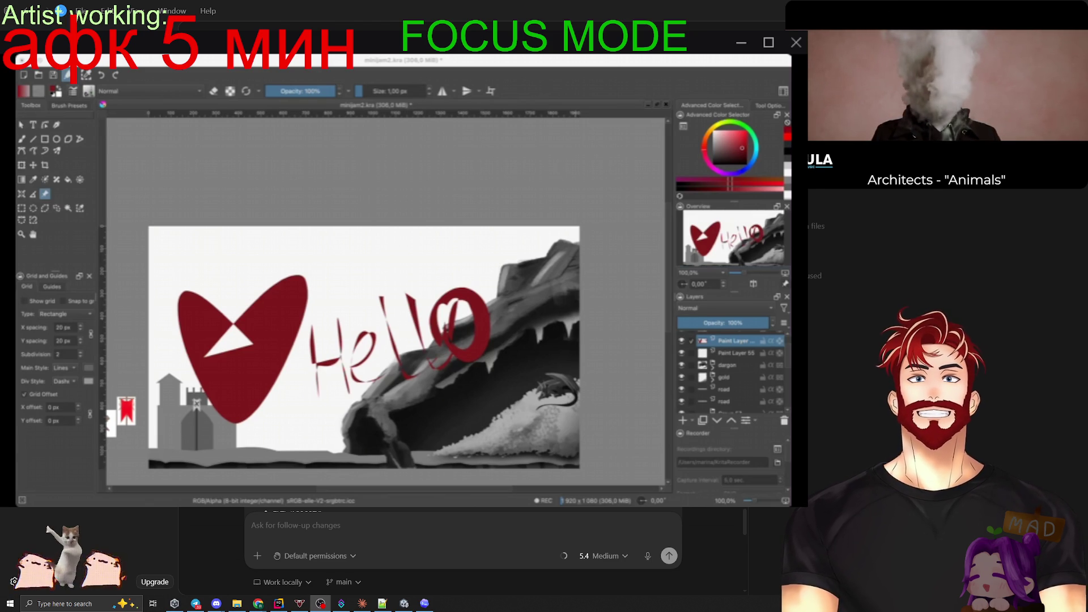
pyautogui.click(655, 107)
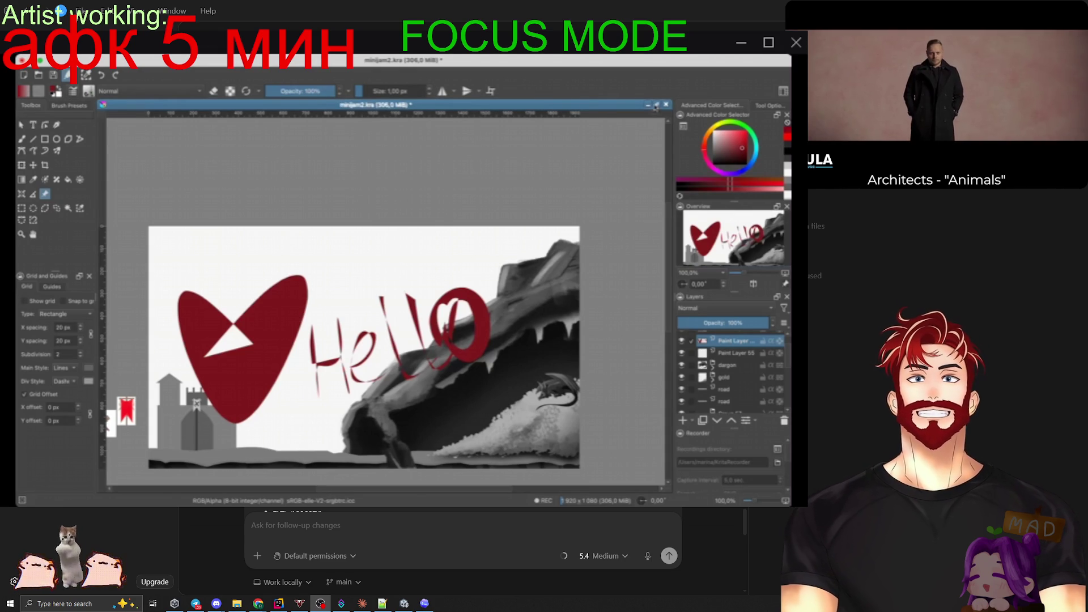
pyautogui.hotkey('ctrl', 'Tab')
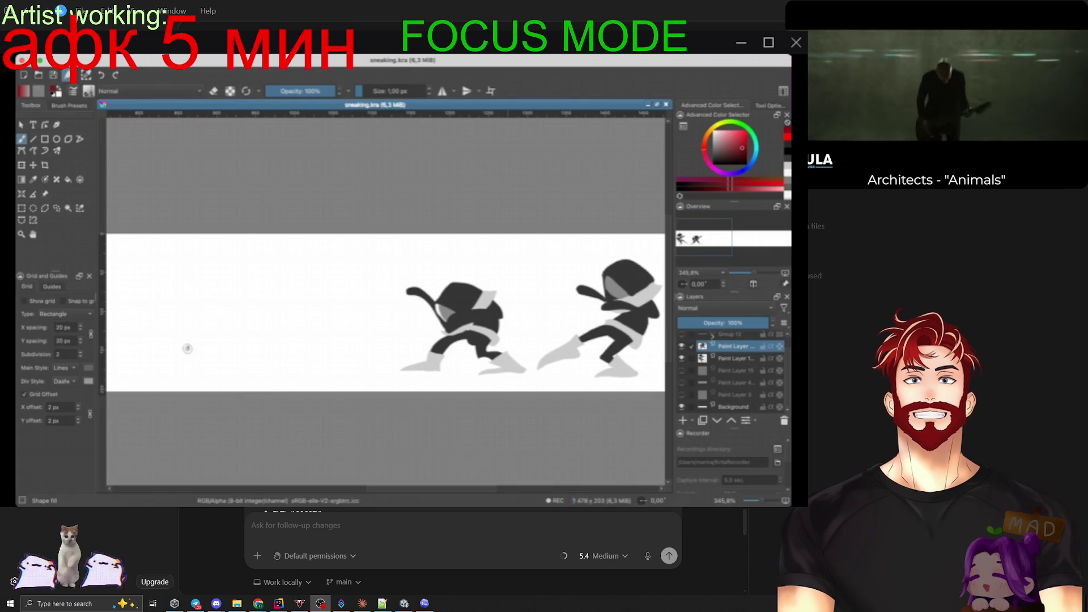
# Sample near-black from the finished ninja and darken the eye area.
pyautogui.scroll(1, 437, 322)
pyautogui.scroll(5, 437, 321)
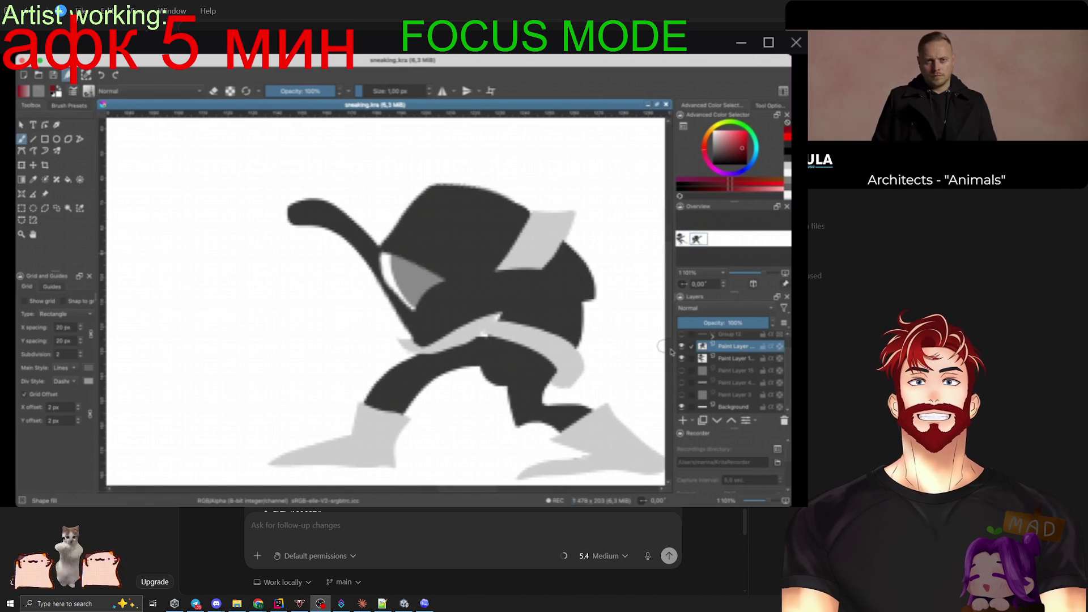
pyautogui.keyDown('ctrl'); pyautogui.click(396, 248); pyautogui.keyUp('ctrl')
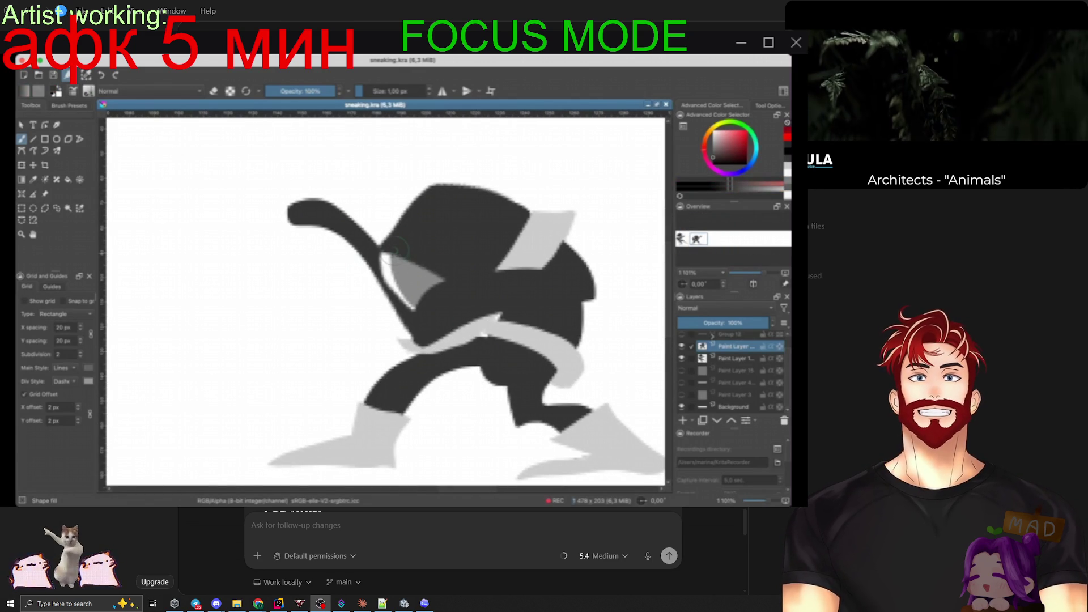
pyautogui.moveTo(397, 250); pyautogui.dragTo(404, 304)
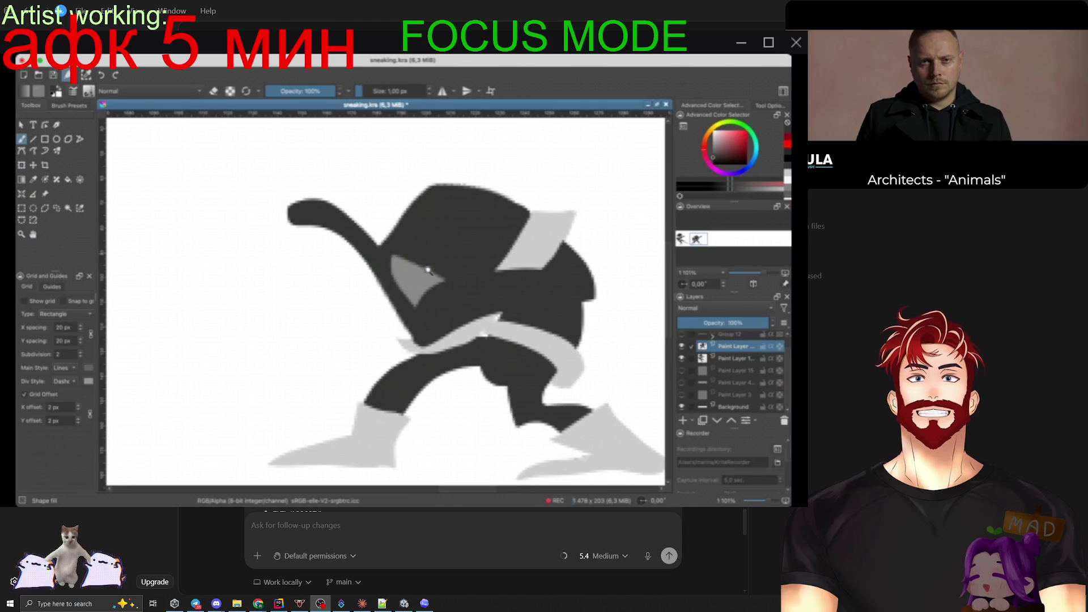
pyautogui.scroll(-5, 443, 316)
pyautogui.scroll(-2, 443, 317)
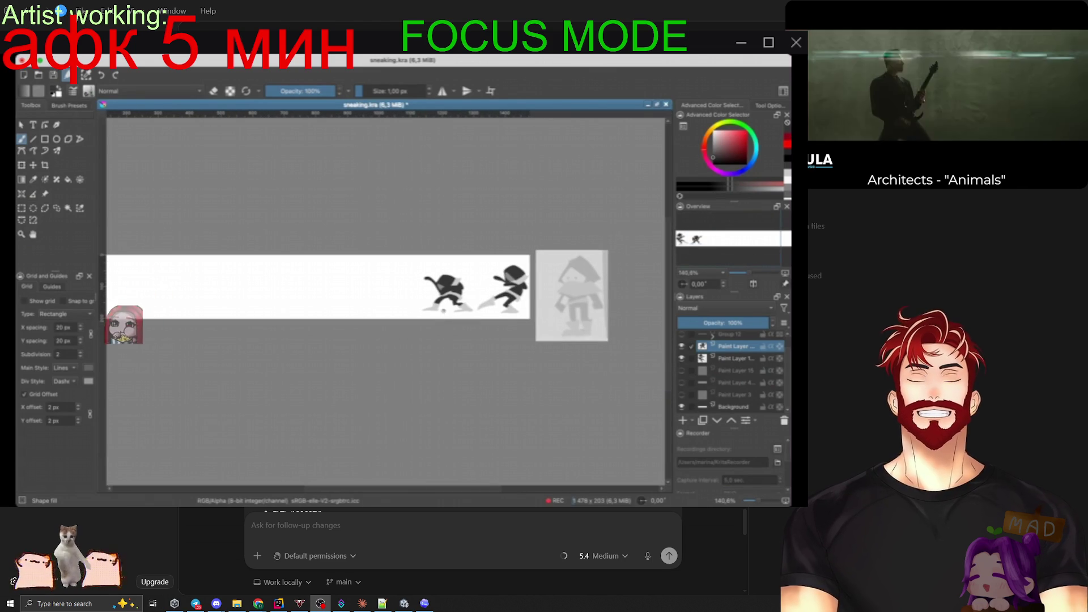
pyautogui.scroll(1, 682, 362)
# Show the onion-skin sketch and fill a dark hood over the crouching figure's head.
pyautogui.click(682, 349)
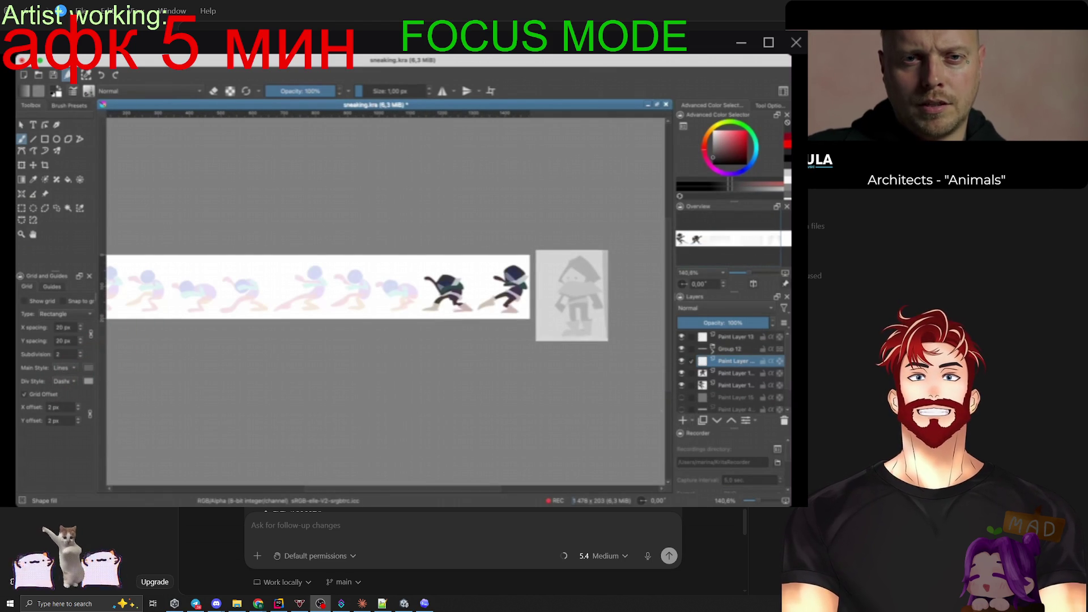
pyautogui.scroll(4, 397, 286)
pyautogui.moveTo(355, 287)
pyautogui.mouseDown()
pyautogui.moveTo(419, 311)
pyautogui.moveTo(369, 252)
pyautogui.moveTo(358, 274)
pyautogui.moveTo(368, 327)
pyautogui.moveTo(402, 292)
pyautogui.moveTo(355, 284)
pyautogui.moveTo(374, 328)
pyautogui.mouseUp()
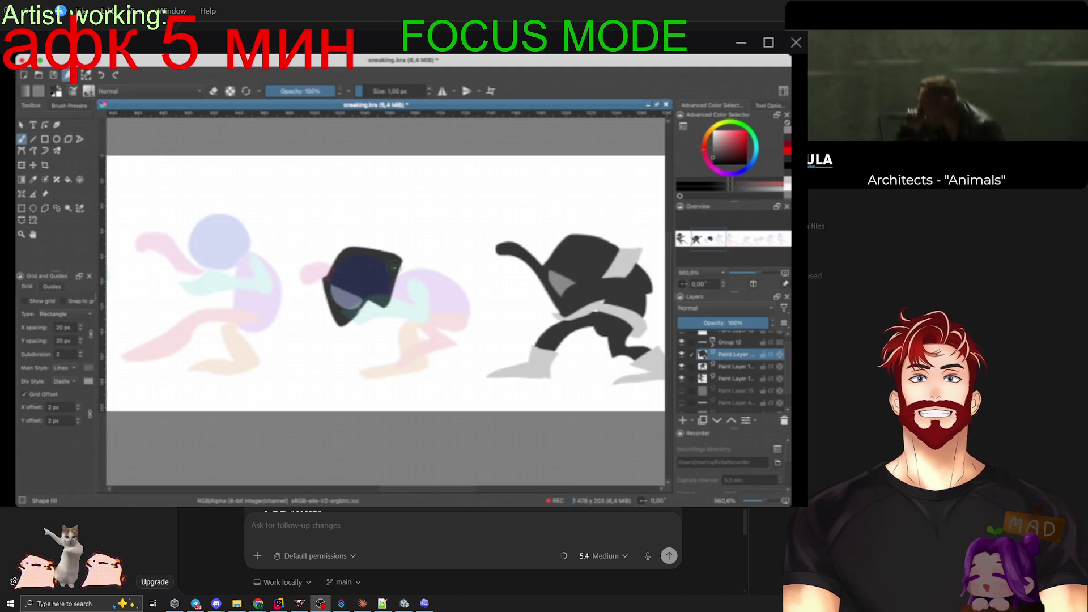
# Block in the middle figure's purple and dark green body and a pale pink leg triangle.
pyautogui.moveTo(459, 288)
pyautogui.mouseDown()
pyautogui.moveTo(469, 306)
pyautogui.moveTo(448, 337)
pyautogui.moveTo(407, 317)
pyautogui.moveTo(391, 282)
pyautogui.mouseUp()
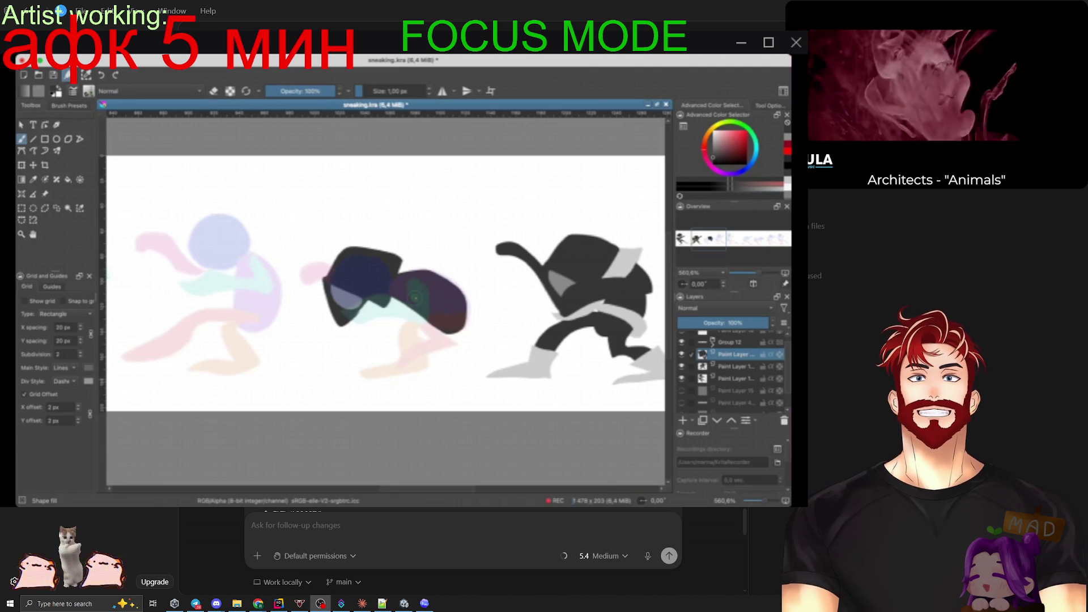
pyautogui.moveTo(415, 297)
pyautogui.mouseDown()
pyautogui.moveTo(336, 275)
pyautogui.moveTo(350, 289)
pyautogui.mouseUp()
pyautogui.hotkey('ctrl', 'z')
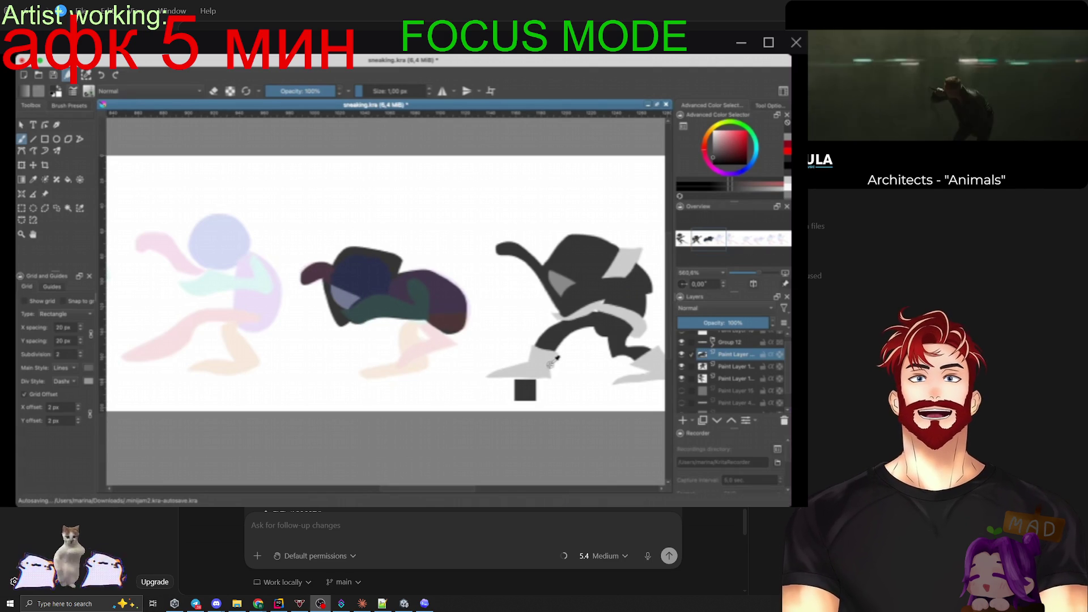
pyautogui.keyDown('ctrl'); pyautogui.click(422, 349); pyautogui.keyUp('ctrl')
pyautogui.moveTo(426, 326); pyautogui.dragTo(399, 369)
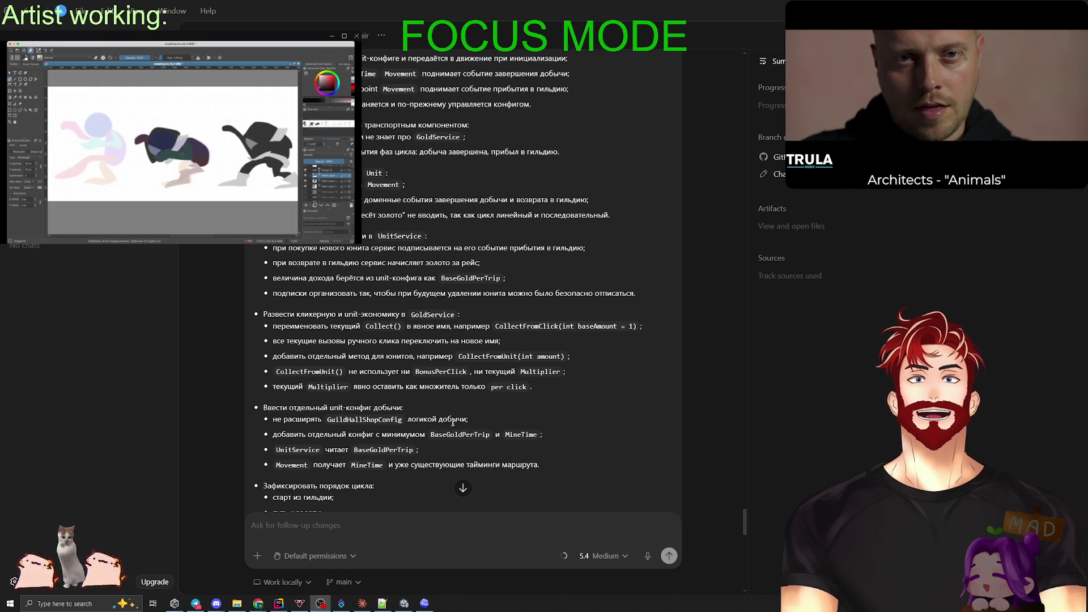
# Read Codex's work summary and 12-file change list, then go to the Thief & Dungeon Symbols page.
pyautogui.scroll(-3, 469, 418)
pyautogui.scroll(-3, 472, 418)
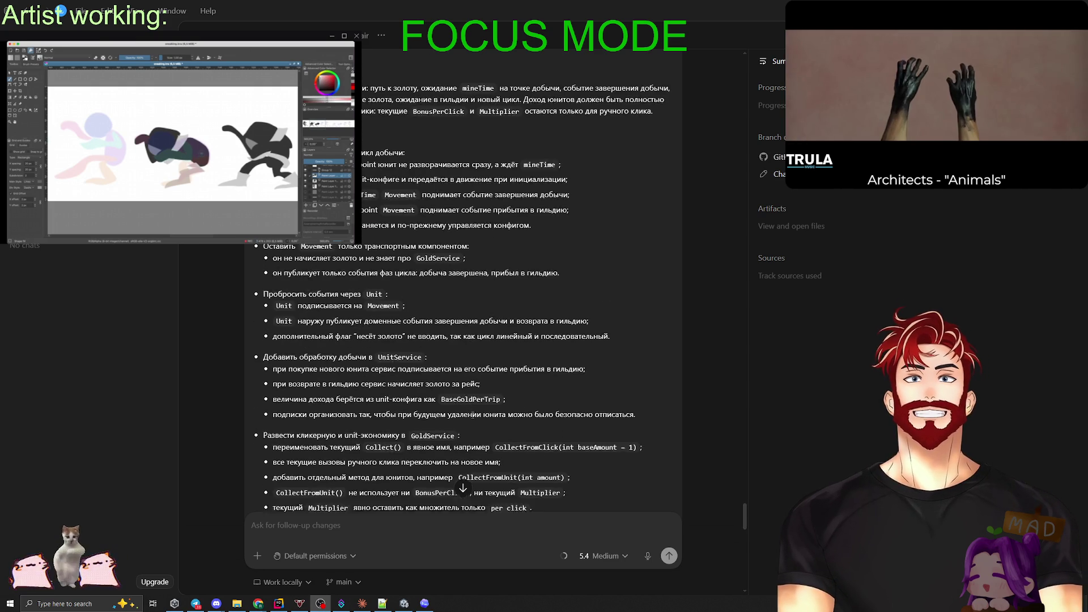
pyautogui.scroll(-10, 472, 416)
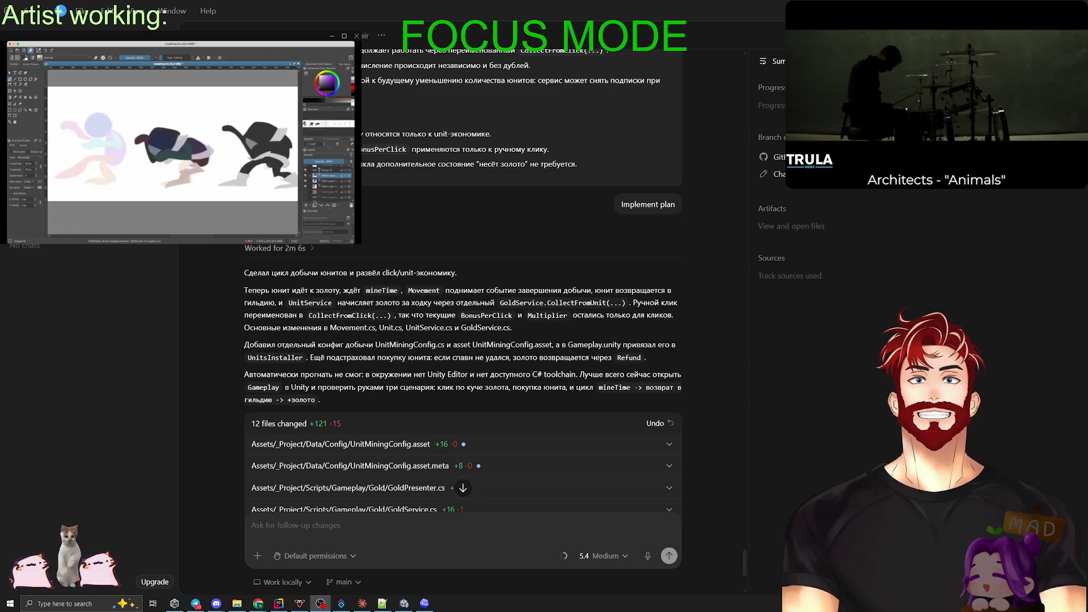
pyautogui.scroll(-2, 578, 354)
pyautogui.scroll(-2, 578, 353)
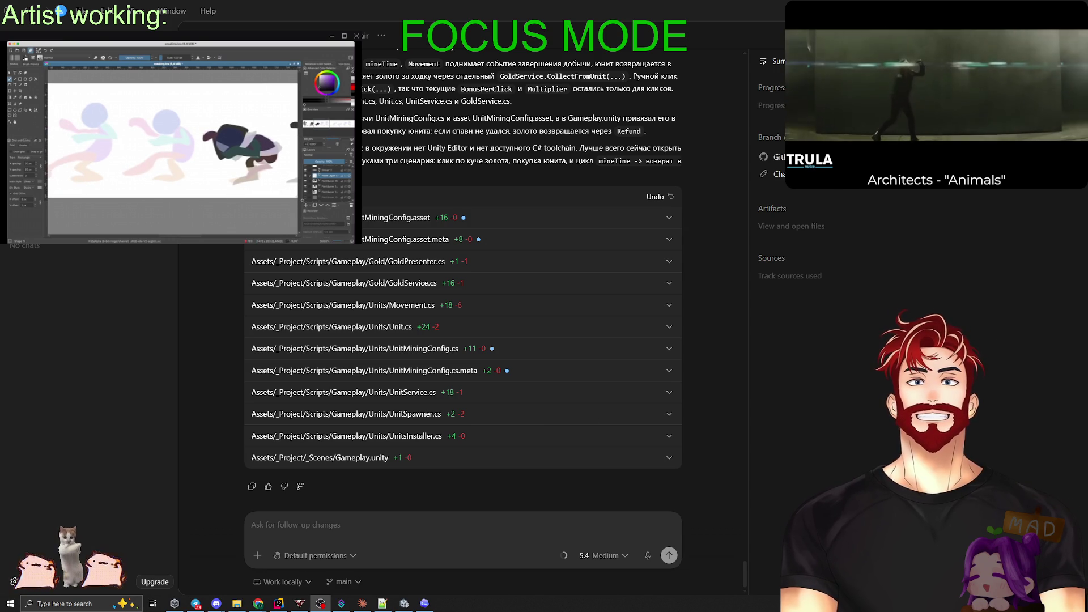
pyautogui.hotkey('alt', 'Tab')
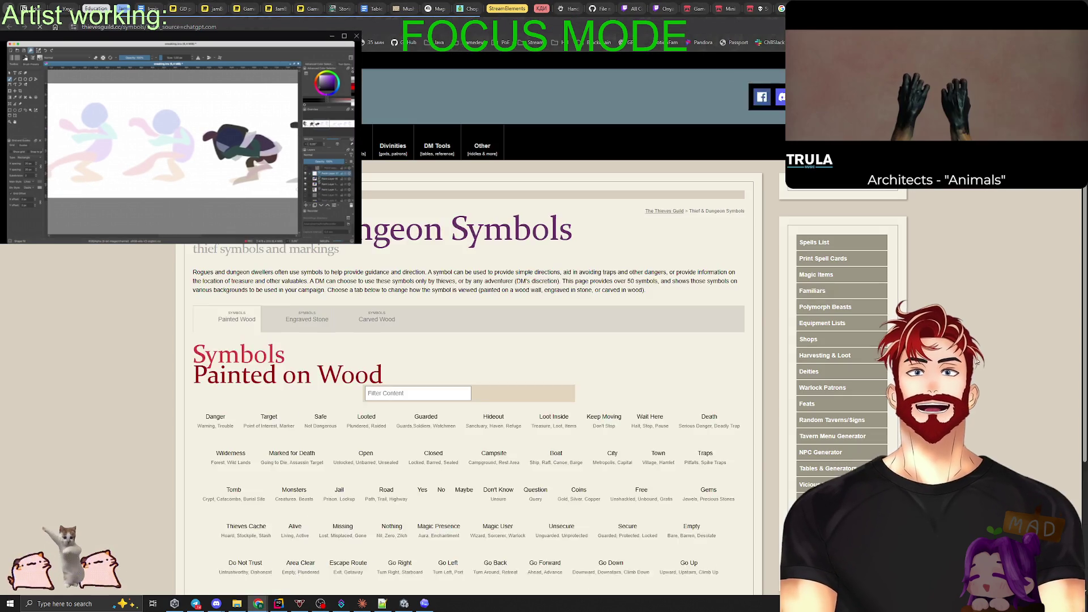
# Scroll through the painted-wood symbol grid.
pyautogui.scroll(-5, 811, 406)
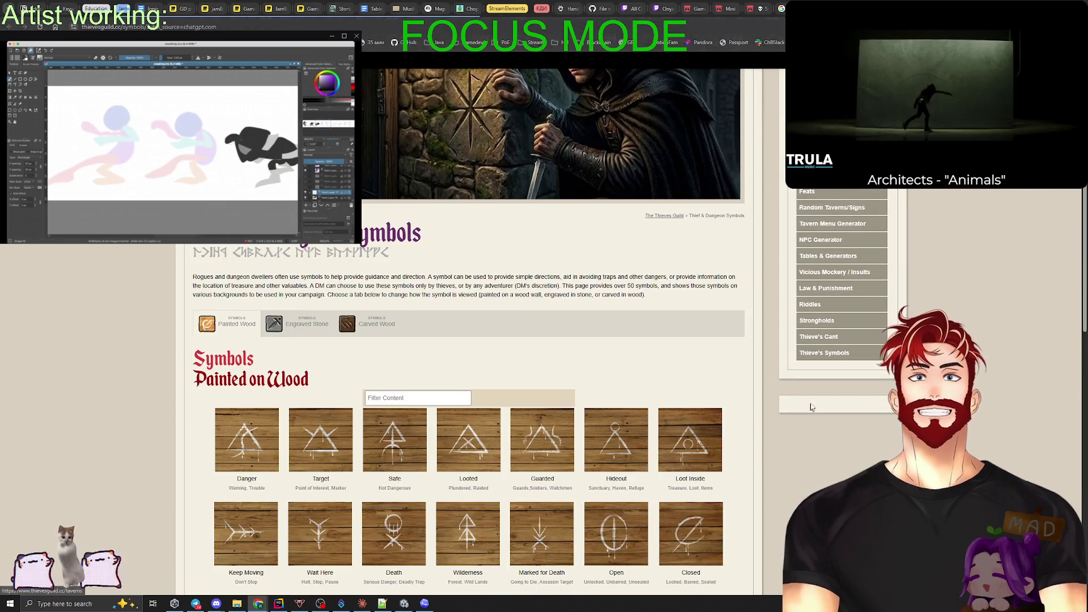
pyautogui.scroll(-4, 811, 402)
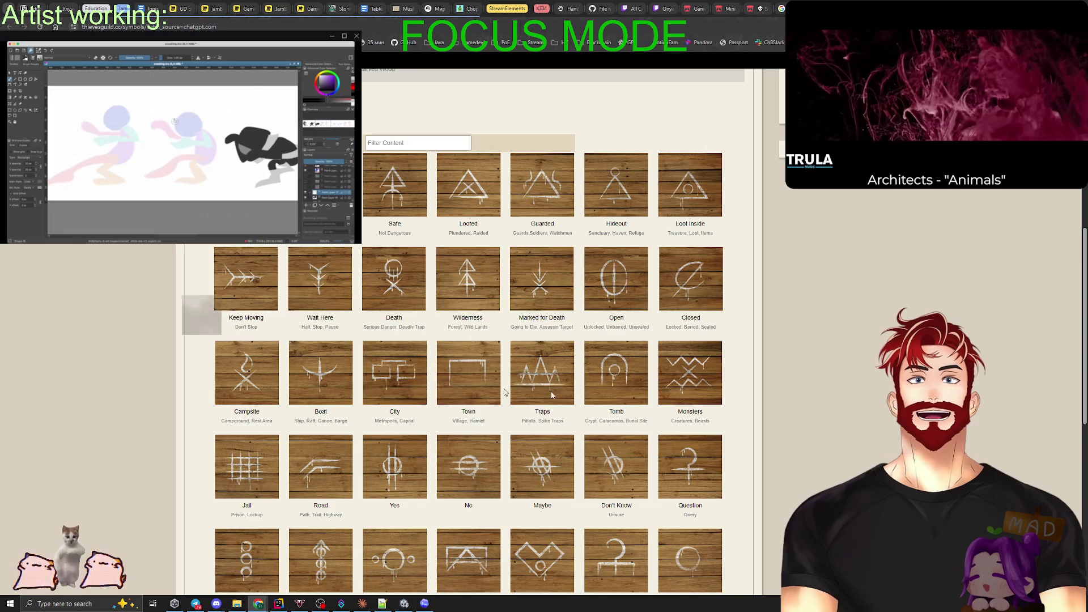
pyautogui.scroll(-4, 698, 417)
pyautogui.scroll(-3, 699, 416)
pyautogui.scroll(5, 699, 417)
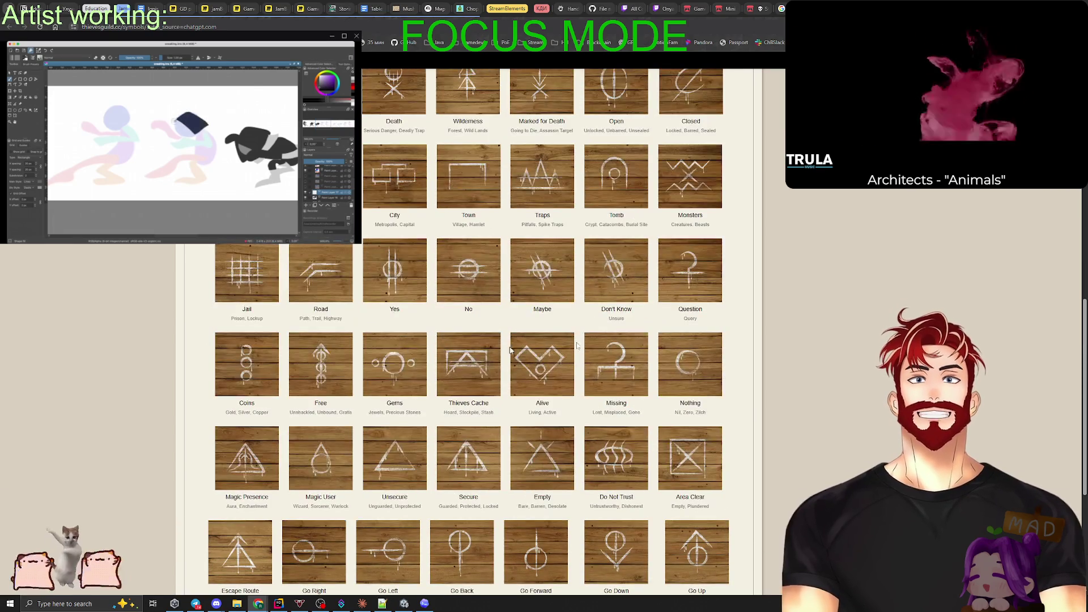
pyautogui.scroll(7, 567, 388)
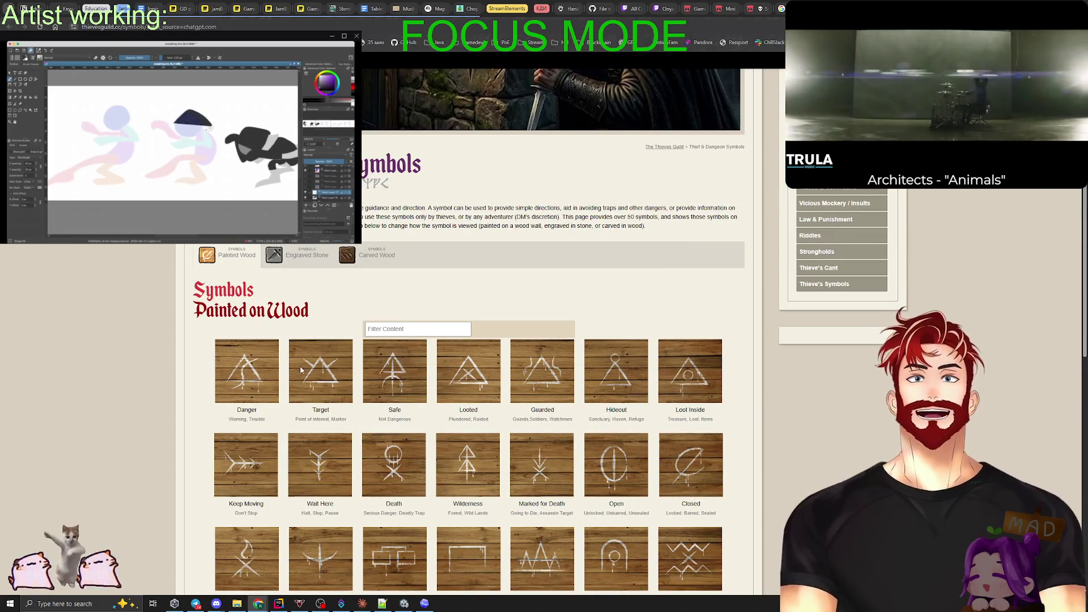
# Switch to the Engraved Stone symbols and browse them.
pyautogui.click(300, 254)
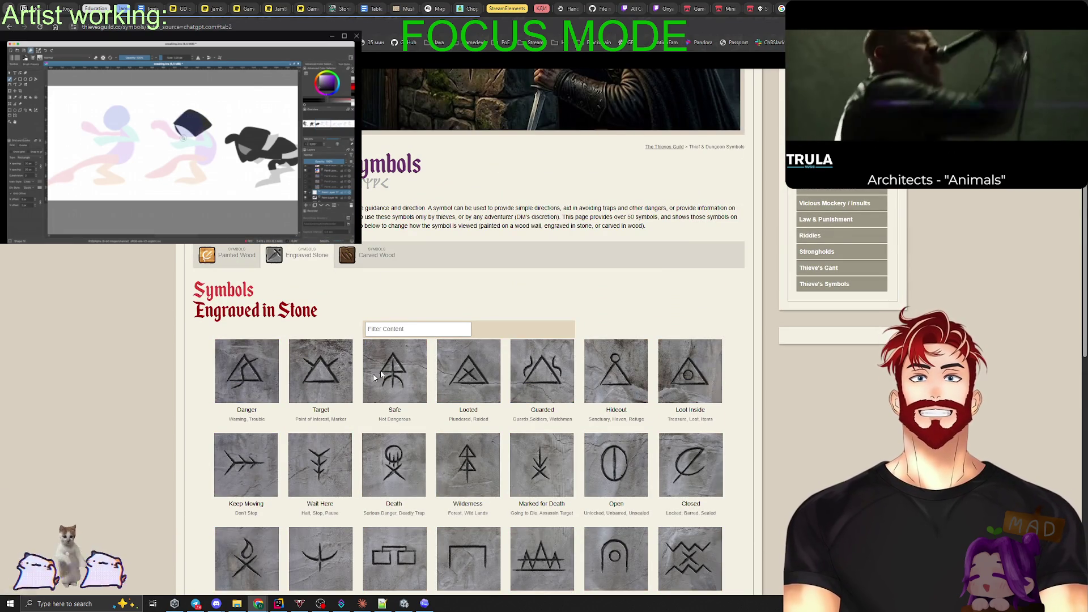
pyautogui.scroll(-7, 437, 430)
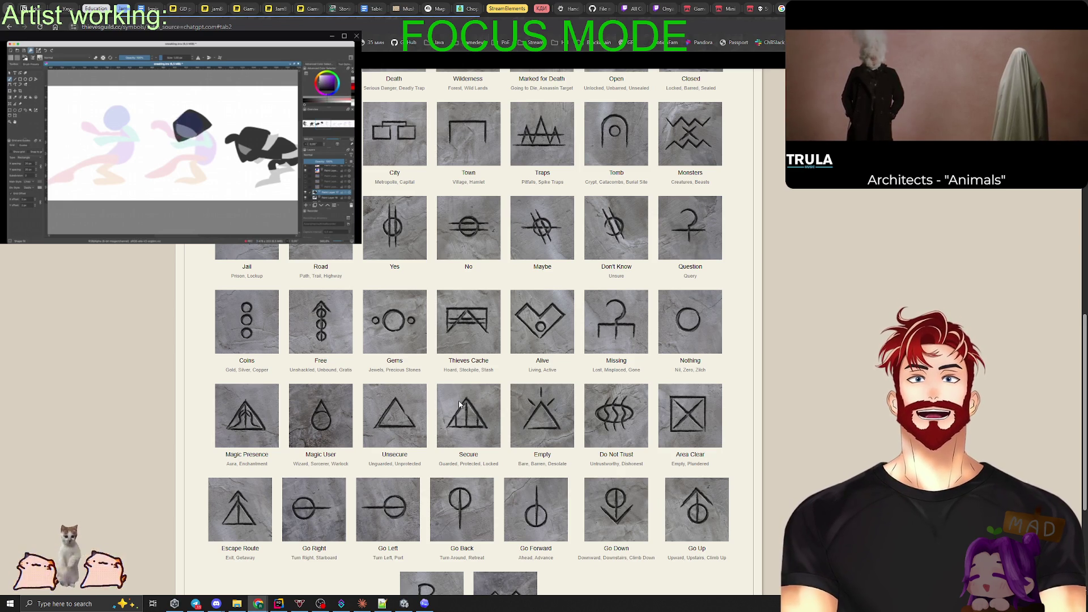
pyautogui.scroll(-4, 474, 398)
pyautogui.scroll(3, 474, 398)
pyautogui.scroll(-2, 454, 342)
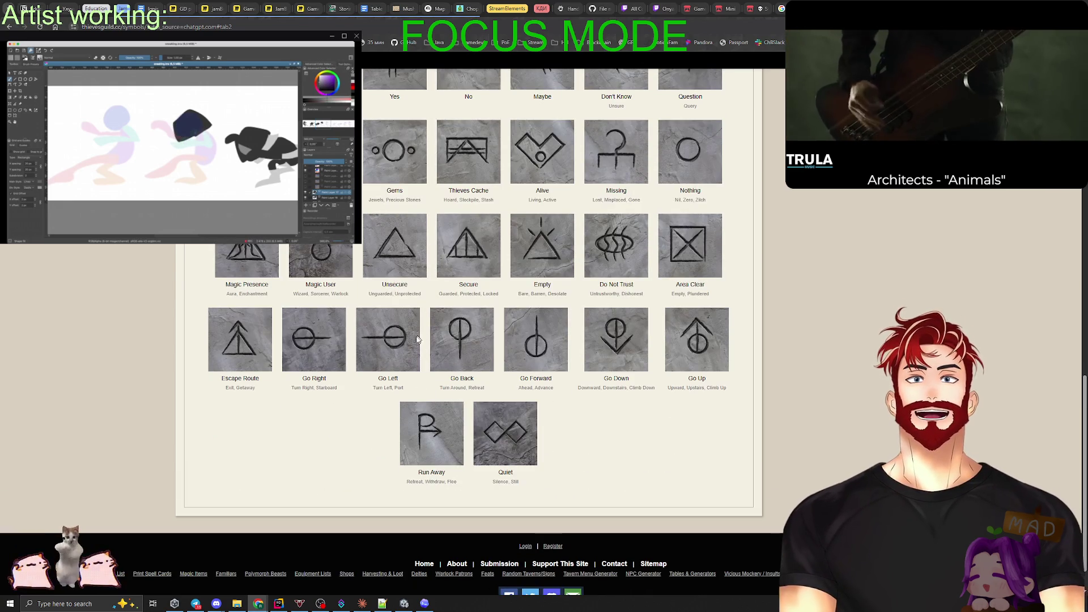
pyautogui.scroll(8, 453, 342)
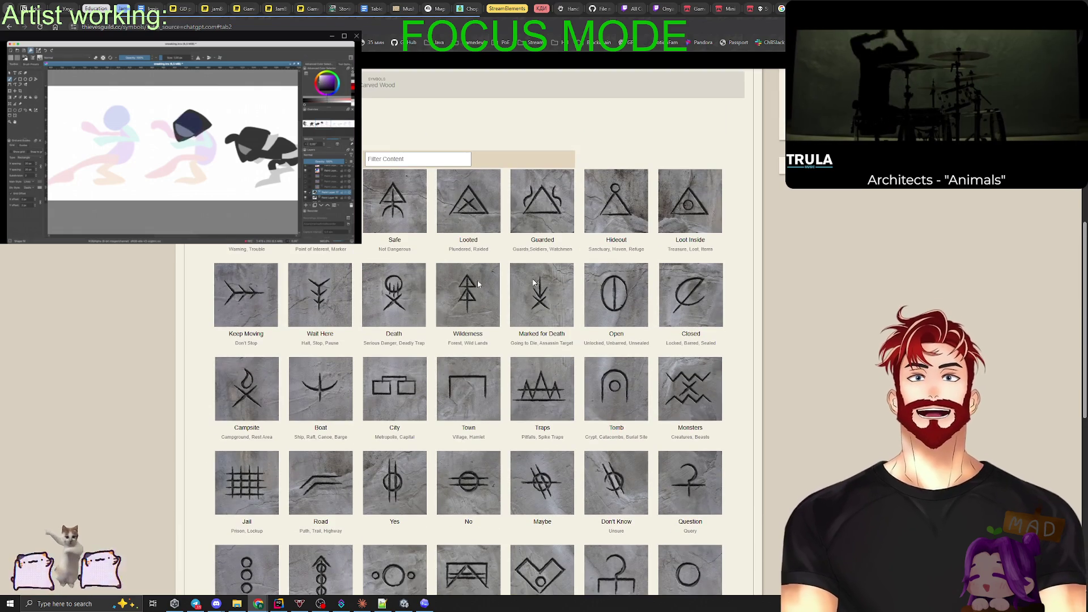
pyautogui.scroll(7, 421, 338)
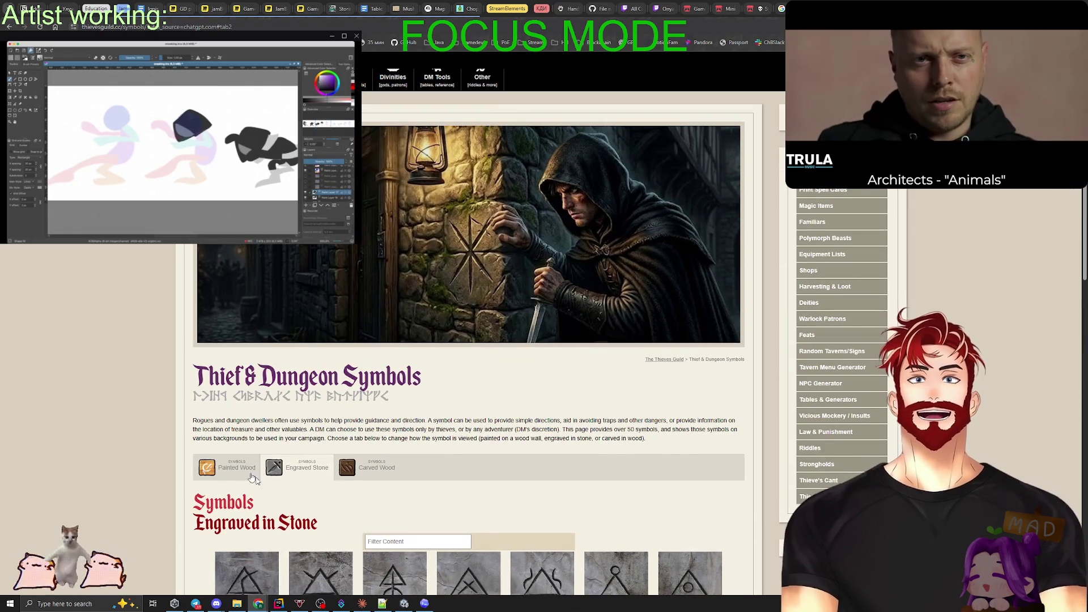
# Go back to Painted Wood, then show Carved Wood from the top.
pyautogui.click(232, 465)
pyautogui.scroll(-3, 393, 472)
pyautogui.click(372, 298)
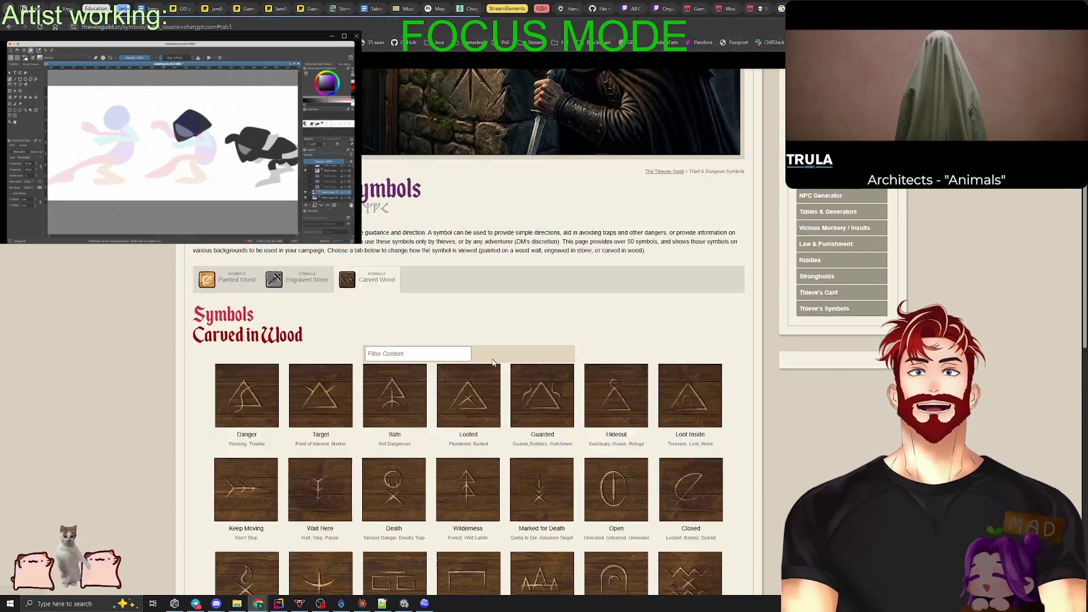
pyautogui.scroll(1, 493, 362)
pyautogui.scroll(4, 493, 362)
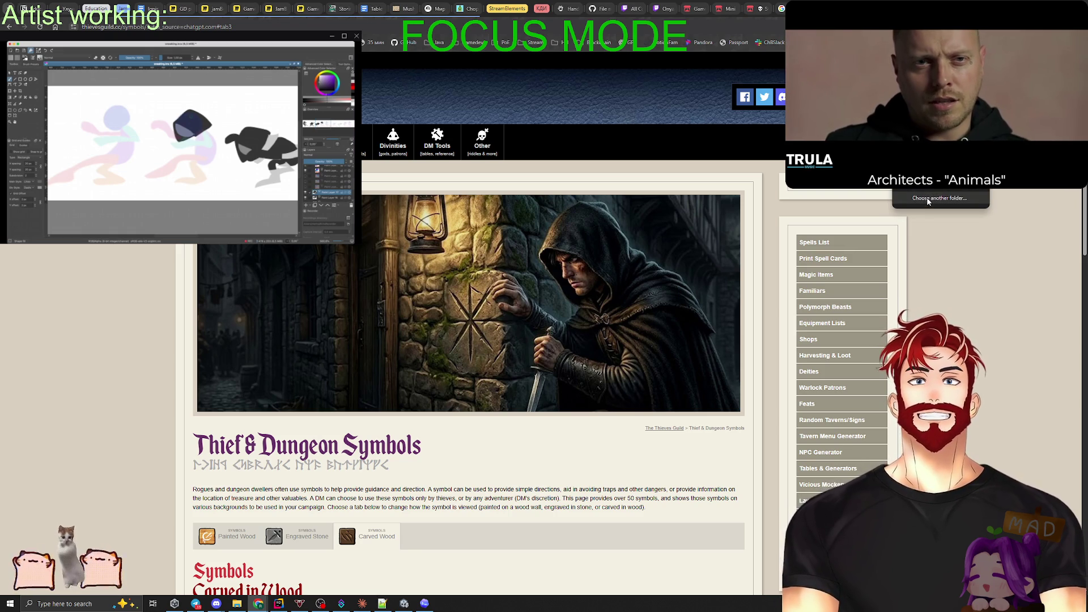
# Save the page's bookmark into a new 'Icon' folder under Gamedev › Assets › Visual.
pyautogui.click(928, 200)
pyautogui.click(461, 103)
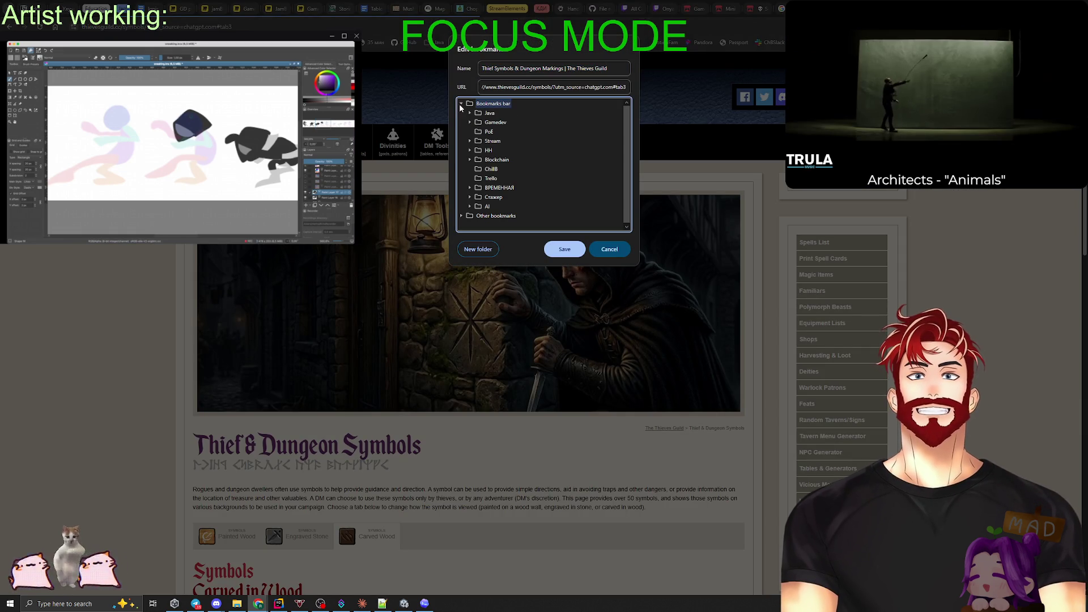
pyautogui.click(470, 122)
pyautogui.click(479, 140)
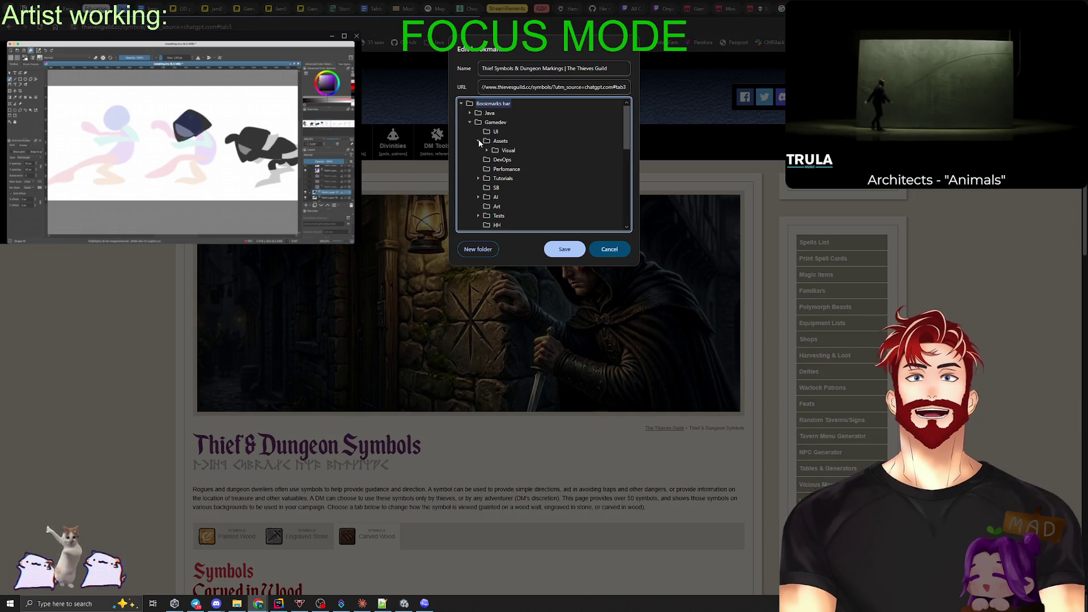
pyautogui.click(486, 150)
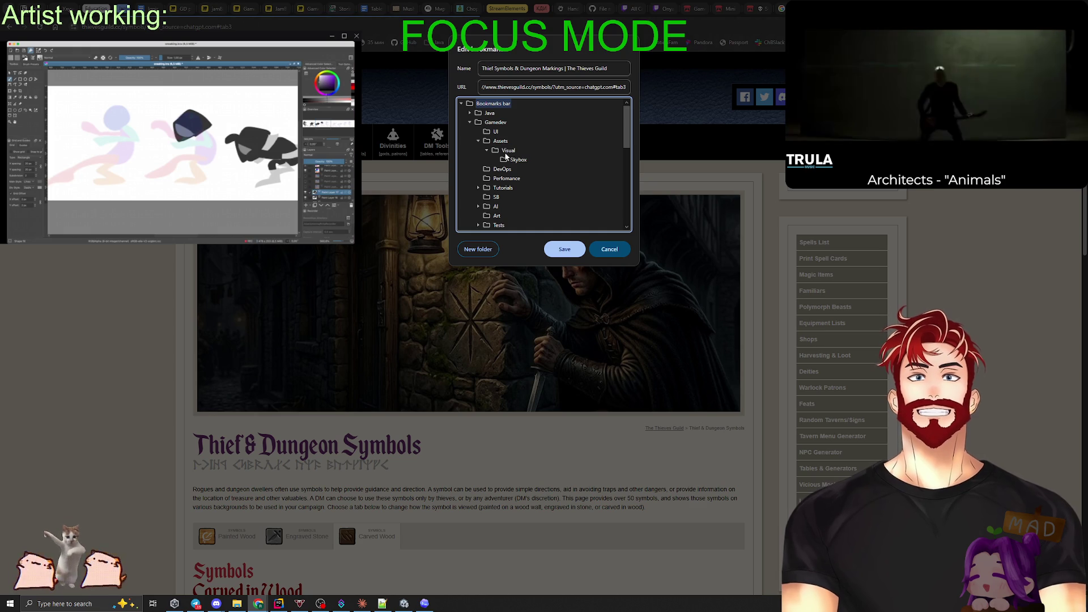
pyautogui.click(502, 141)
pyautogui.click(508, 150)
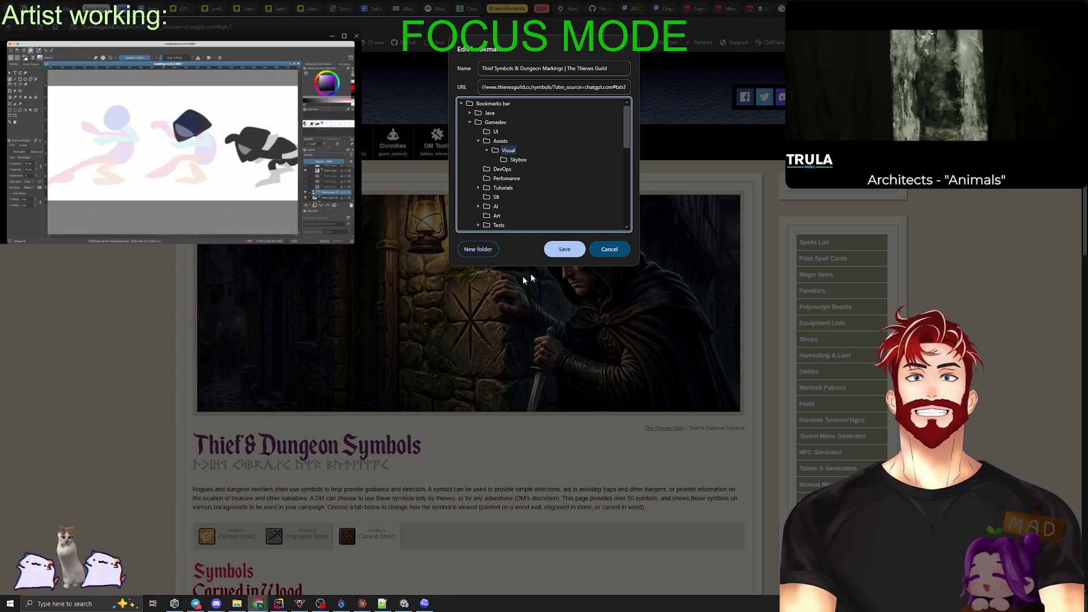
pyautogui.click(478, 249)
pyautogui.press('BackSpace')
pyautogui.write('Icons')
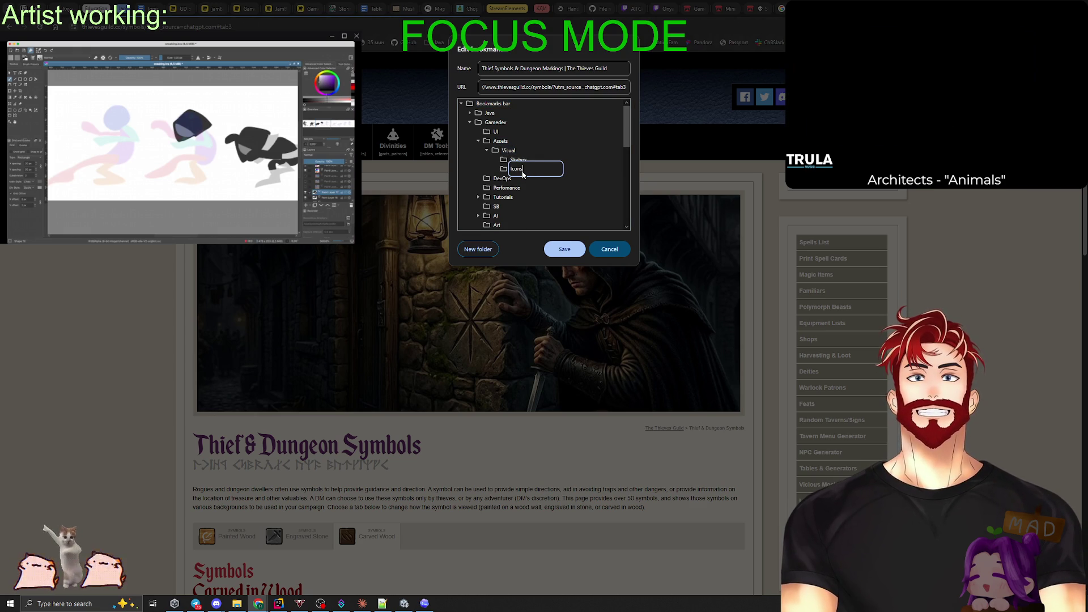
pyautogui.click(564, 250)
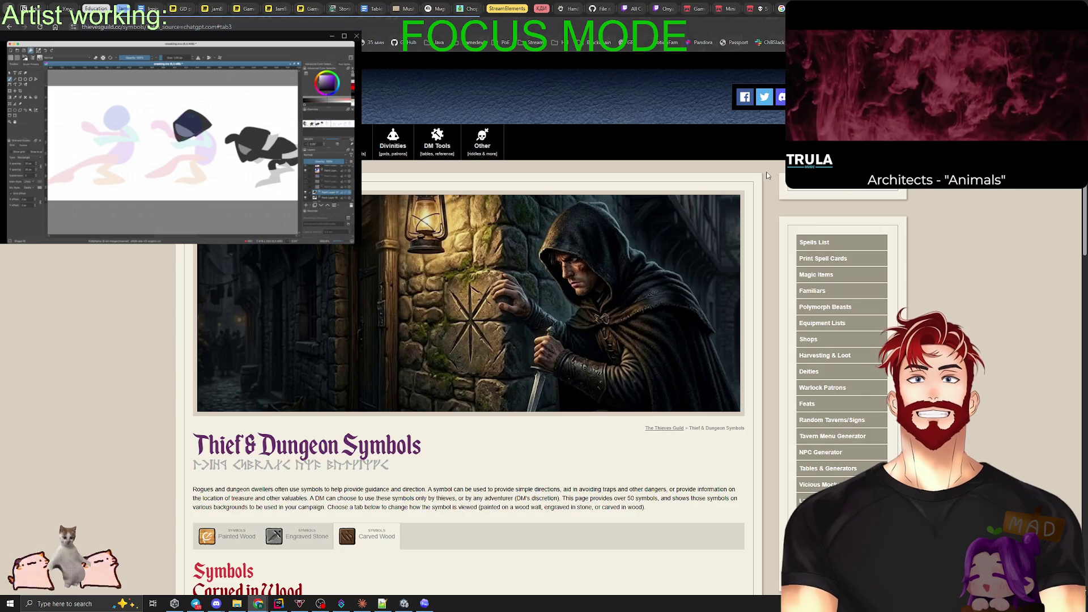
# Move the gold-yield spread card into the Miro GD lane, then return to Codex.
pyautogui.hotkey('ctrl', 'Tab')
pyautogui.hotkey('ctrl', 'Tab')
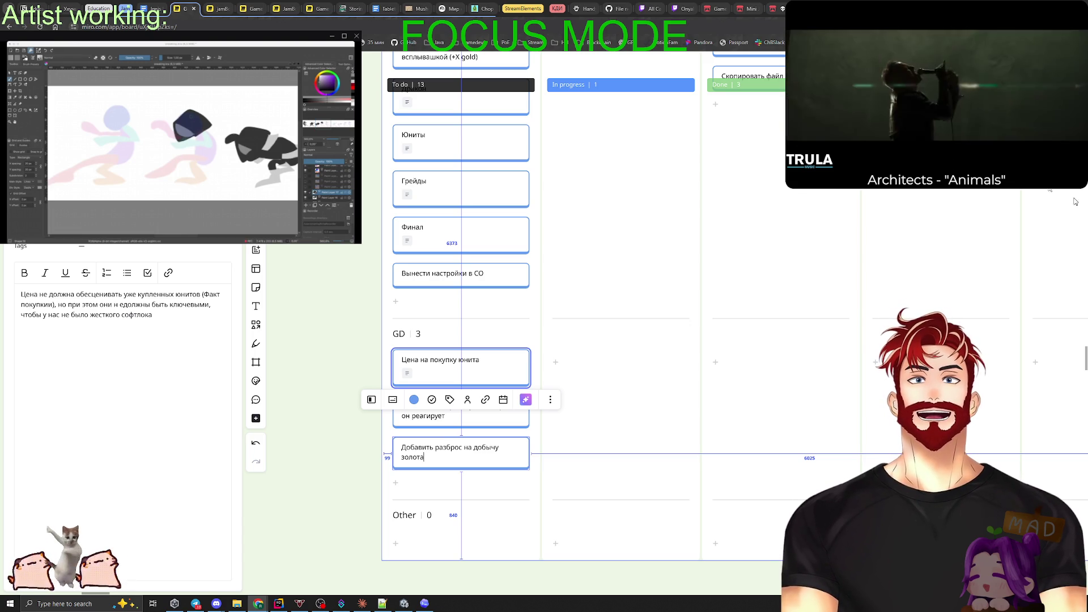
pyautogui.moveTo(1075, 201); pyautogui.dragTo(872, 453)
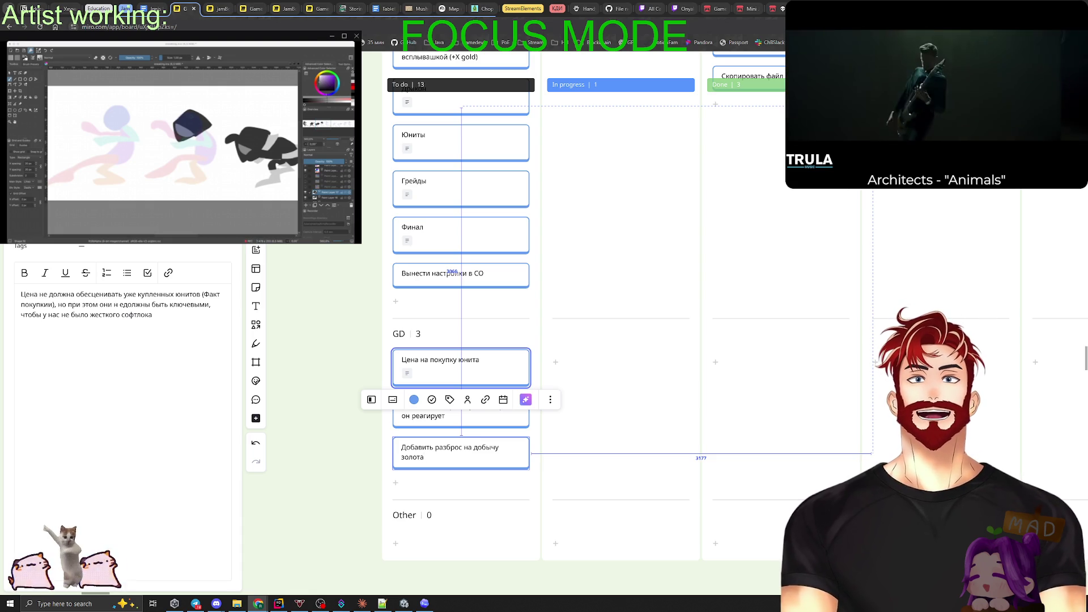
pyautogui.moveTo(872, 107); pyautogui.dragTo(712, 57)
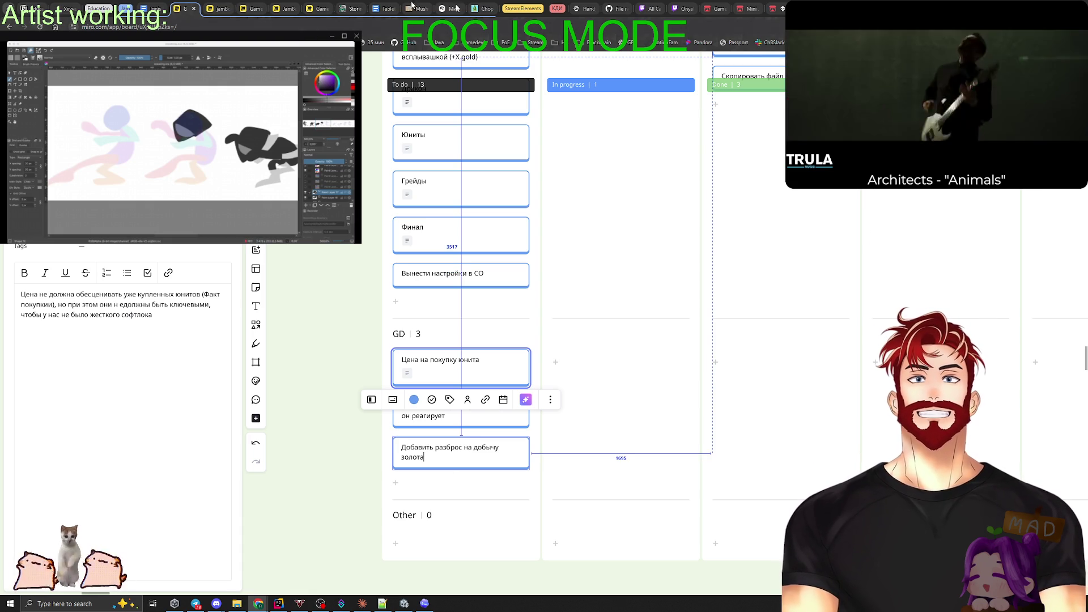
pyautogui.hotkey('alt', 'Tab')
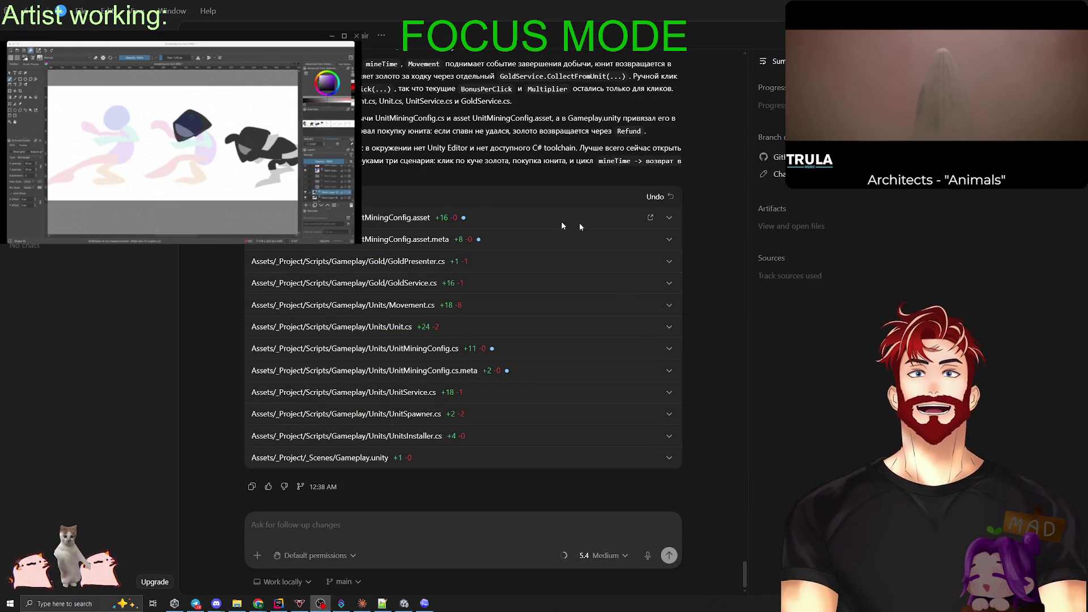
# Check the UnitMiningConfig.asset and GoldPresenter.cs diffs.
pyautogui.click(670, 219)
pyautogui.scroll(3, 644, 294)
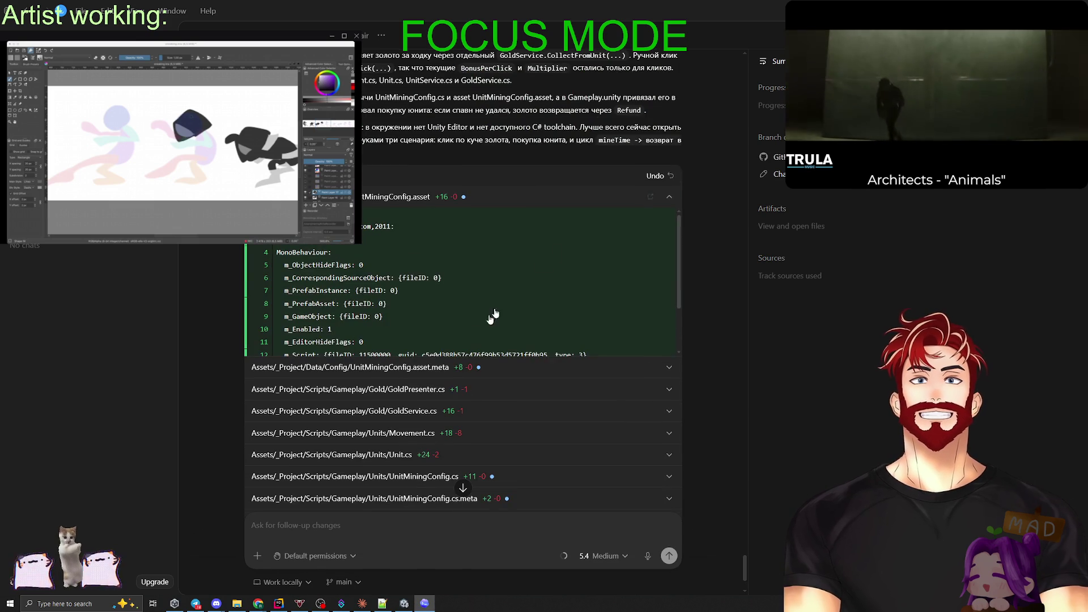
pyautogui.click(669, 216)
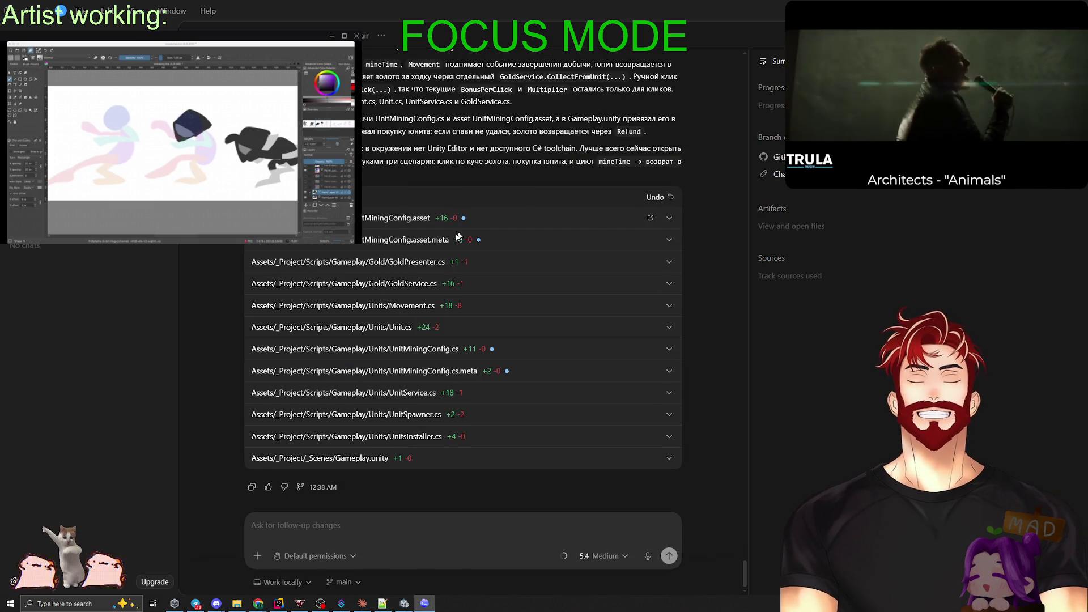
pyautogui.click(669, 262)
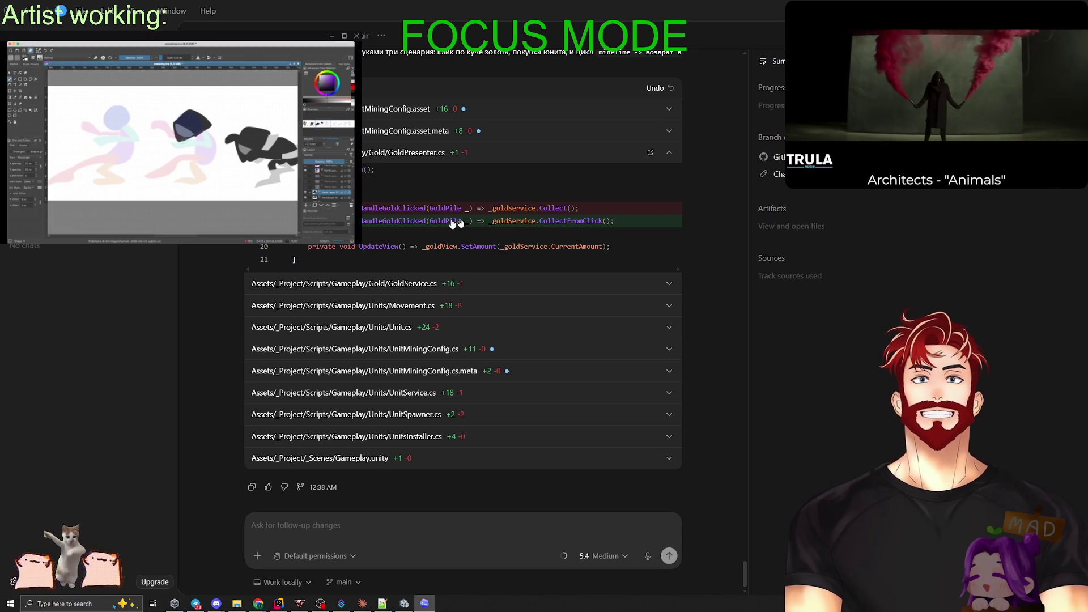
pyautogui.click(670, 153)
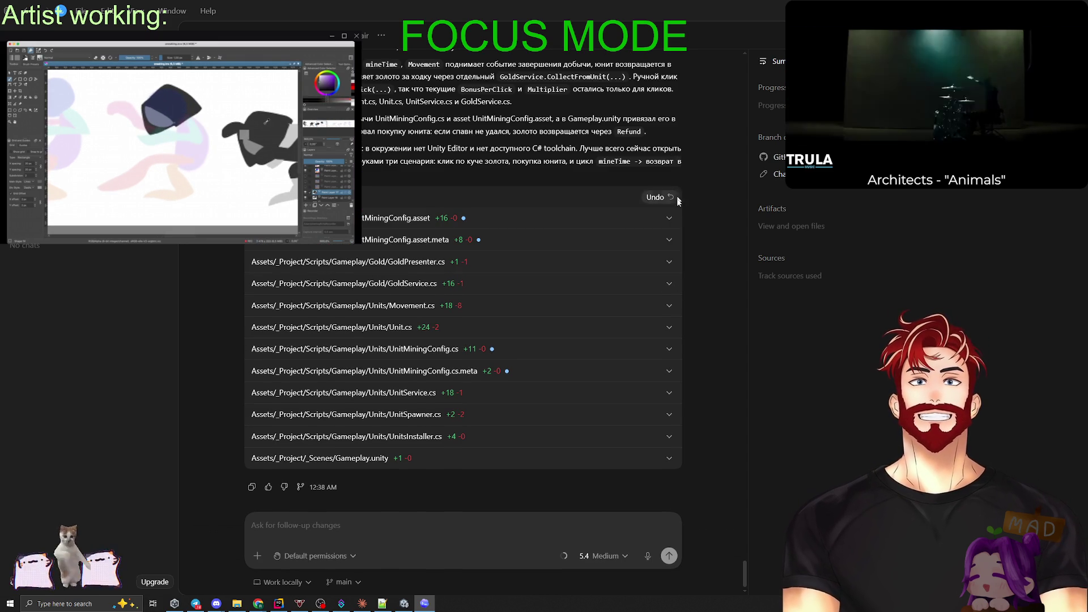
# Expand the GoldService.cs diff to review CollectFromClick and the new CollectFromUnit(int amount).
pyautogui.click(668, 284)
pyautogui.scroll(-5, 501, 243)
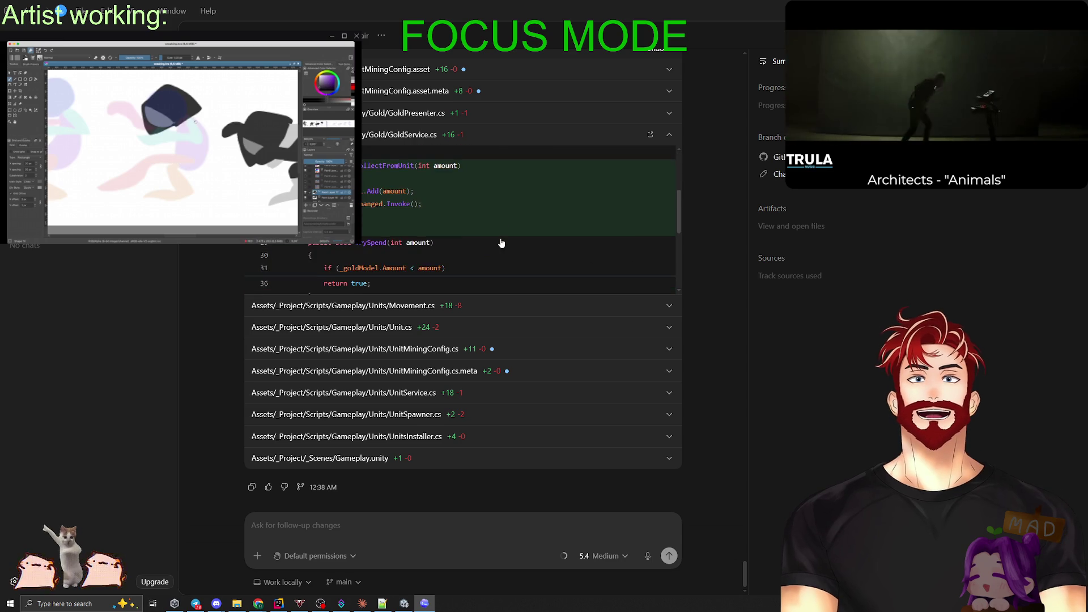
pyautogui.scroll(3, 501, 243)
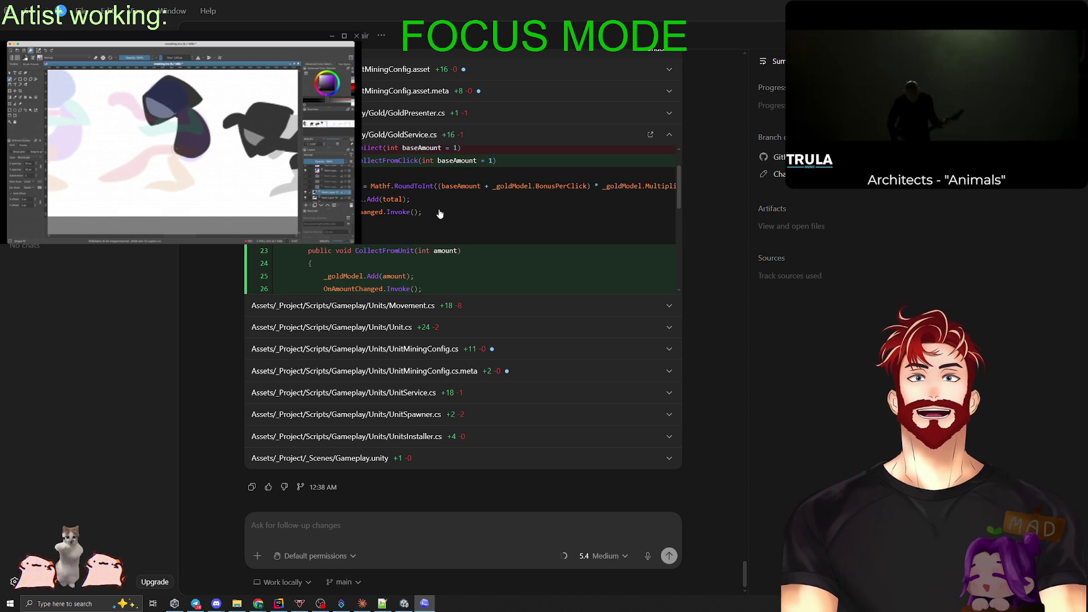
pyautogui.scroll(-1, 481, 214)
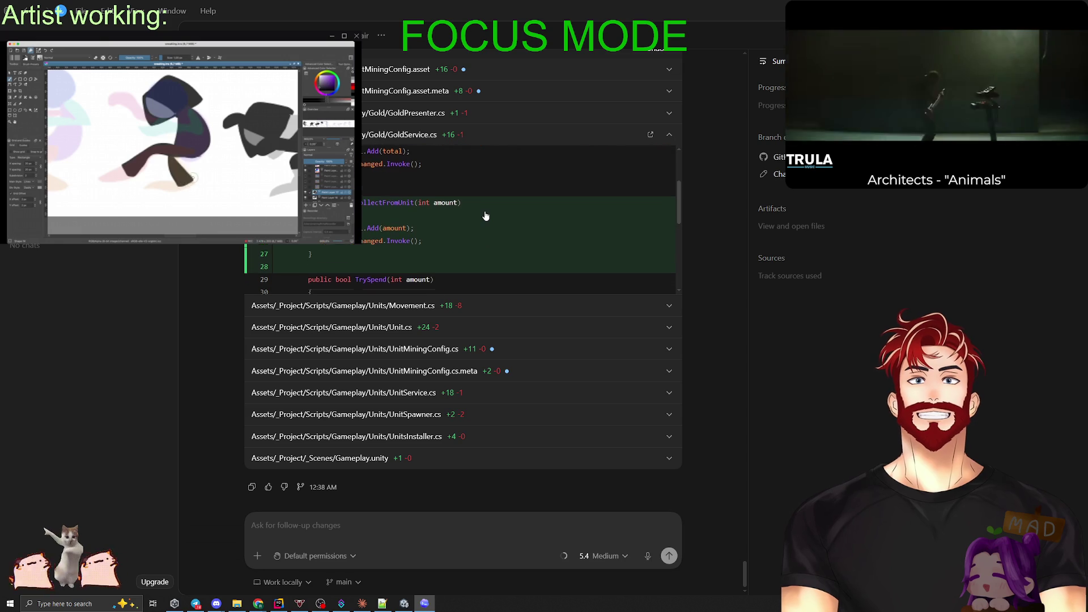
pyautogui.scroll(-2, 484, 216)
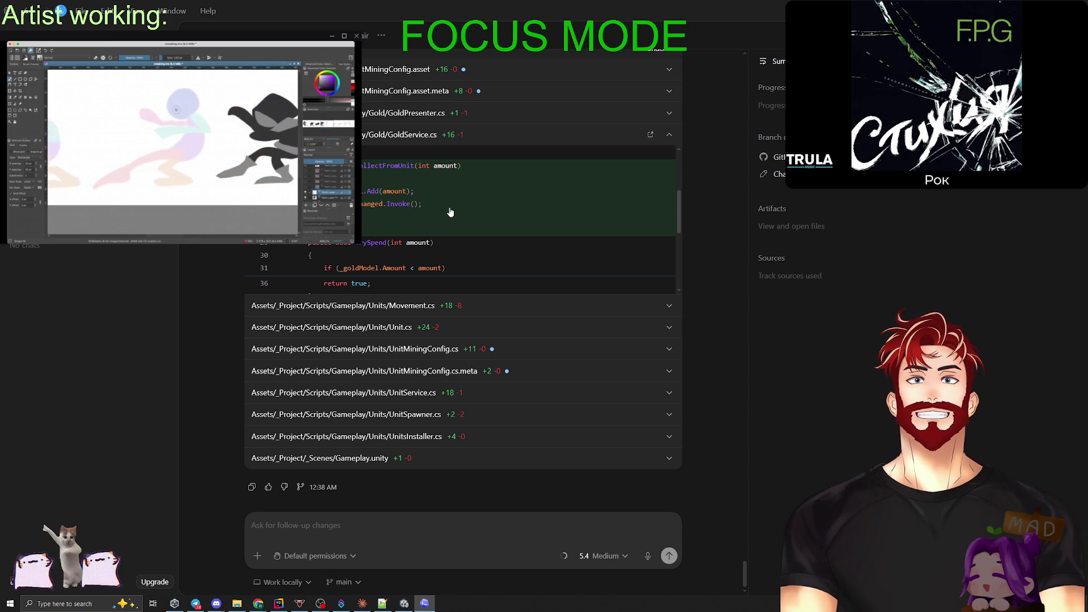
# Locate the new Refund(int amount) method in the GoldService.cs diff and select its signature.
pyautogui.scroll(-3, 416, 221)
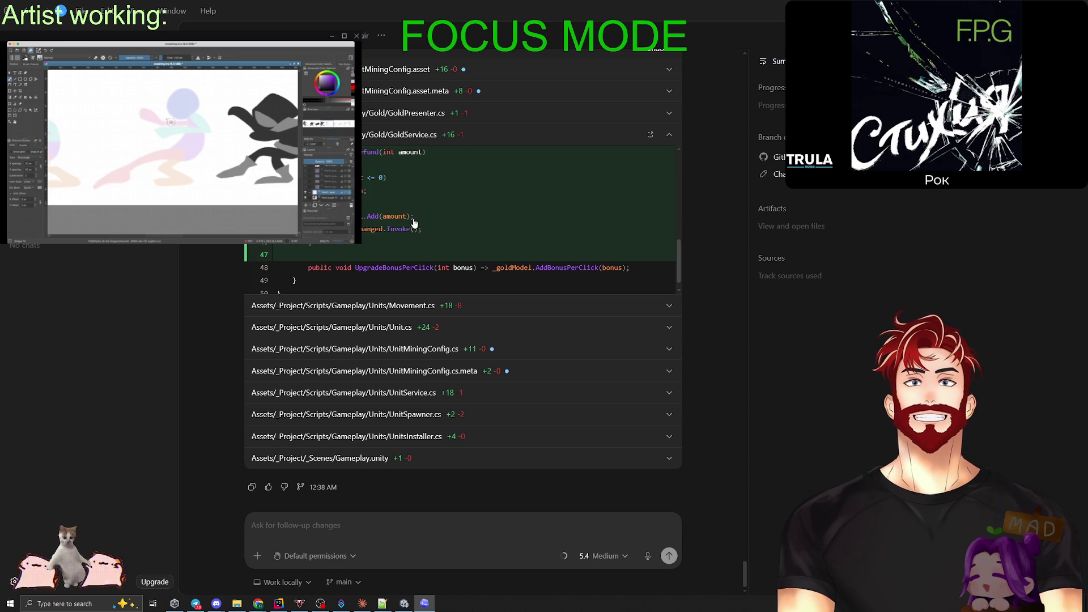
pyautogui.scroll(1, 414, 224)
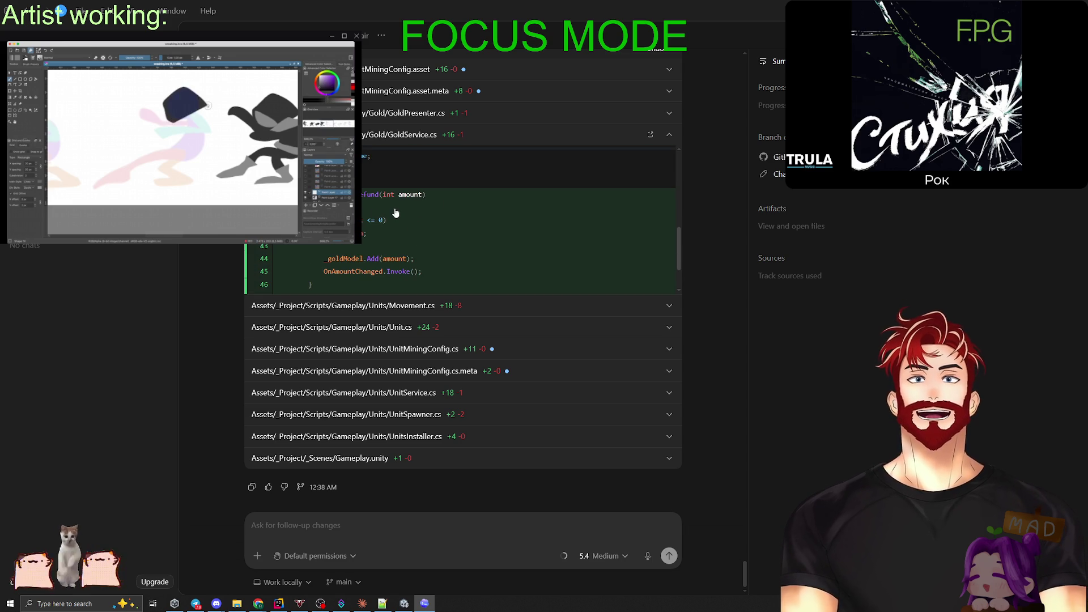
pyautogui.scroll(5, 411, 229)
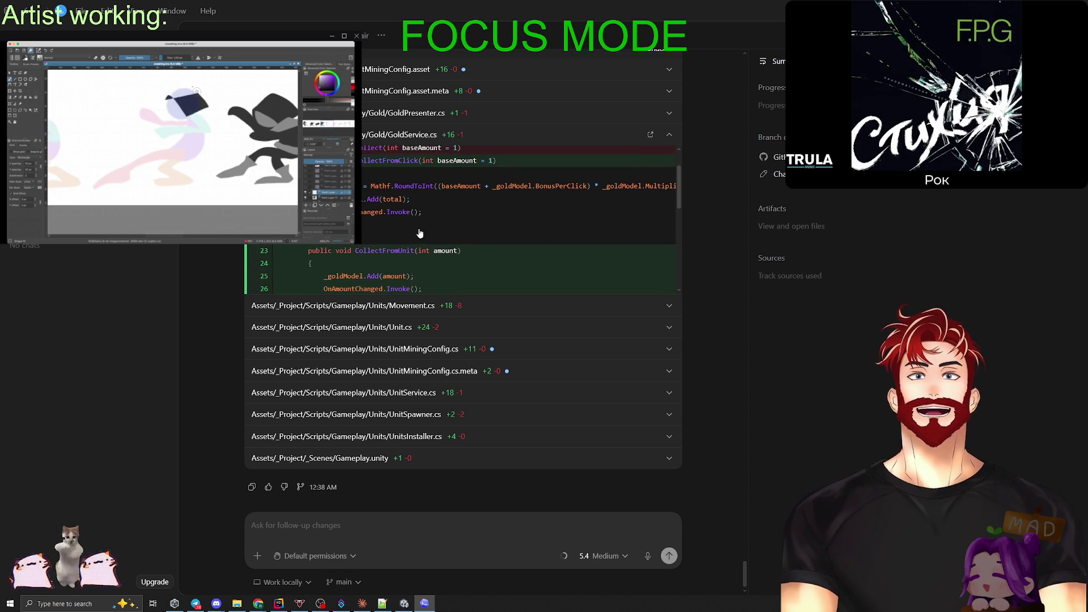
pyautogui.scroll(-6, 422, 234)
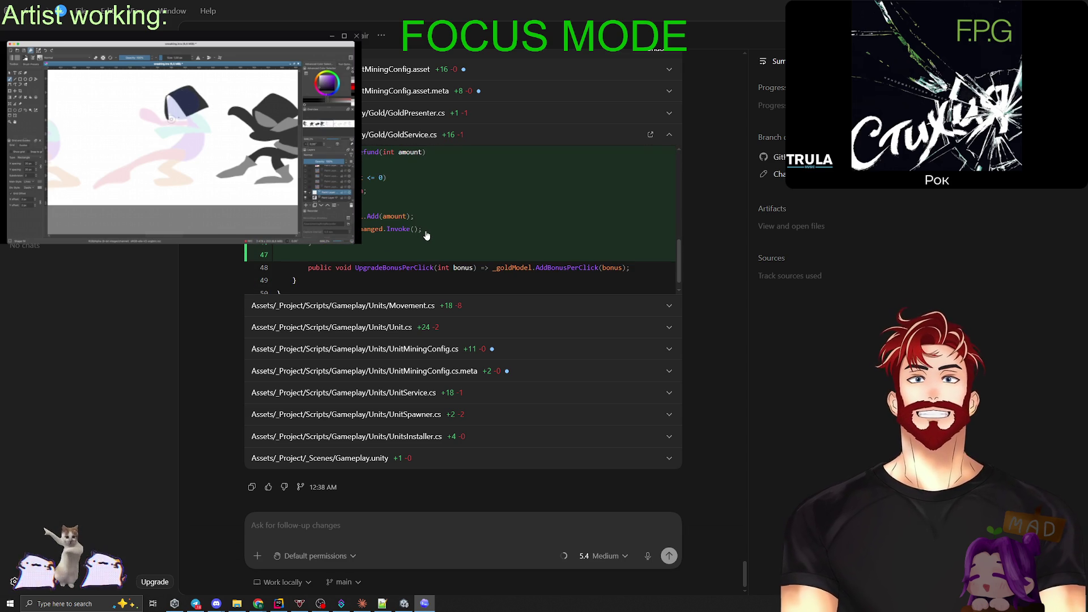
pyautogui.scroll(2, 422, 235)
pyautogui.moveTo(354, 194); pyautogui.dragTo(430, 198)
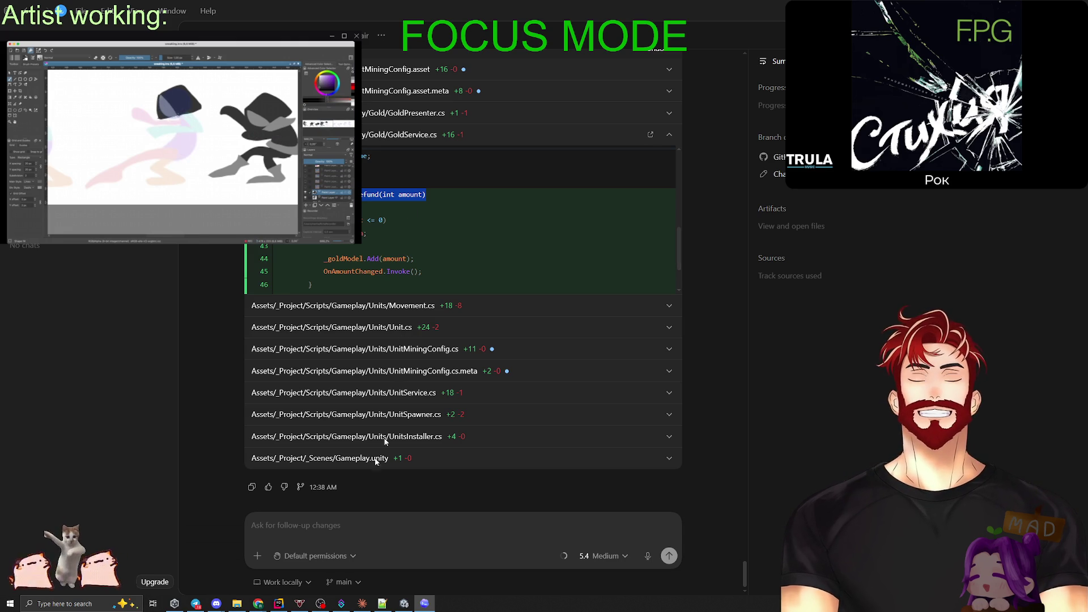
pyautogui.click(278, 603)
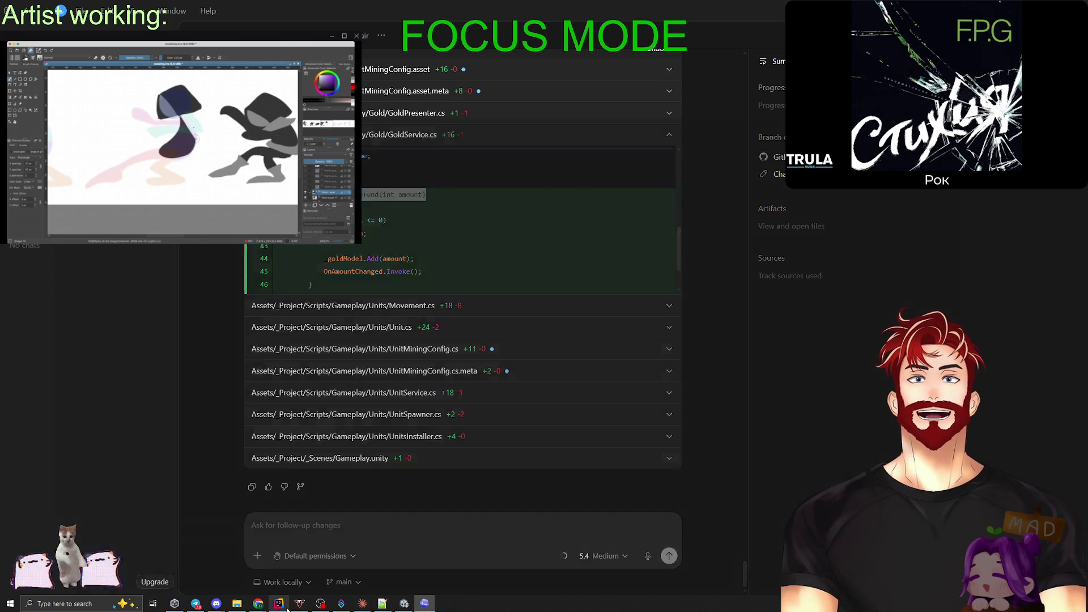
# Open GoldService.cs via Search Everywhere and jump to Refund's usage in UnitService.cs.
pyautogui.press('shift')
pyautogui.press('shift')
pyautogui.write('Gold')
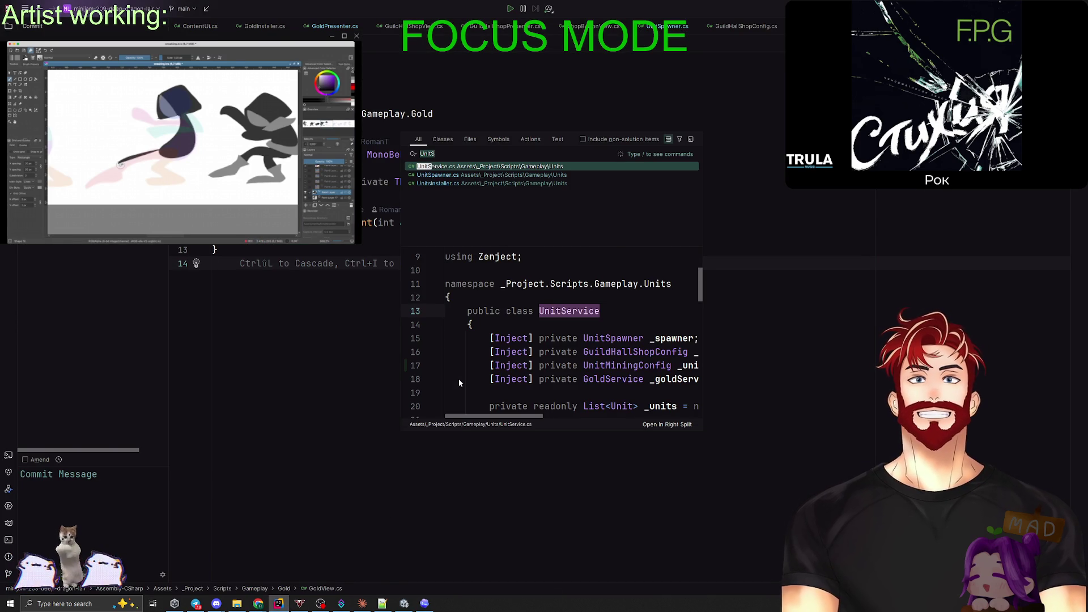
pyautogui.write('Ser')
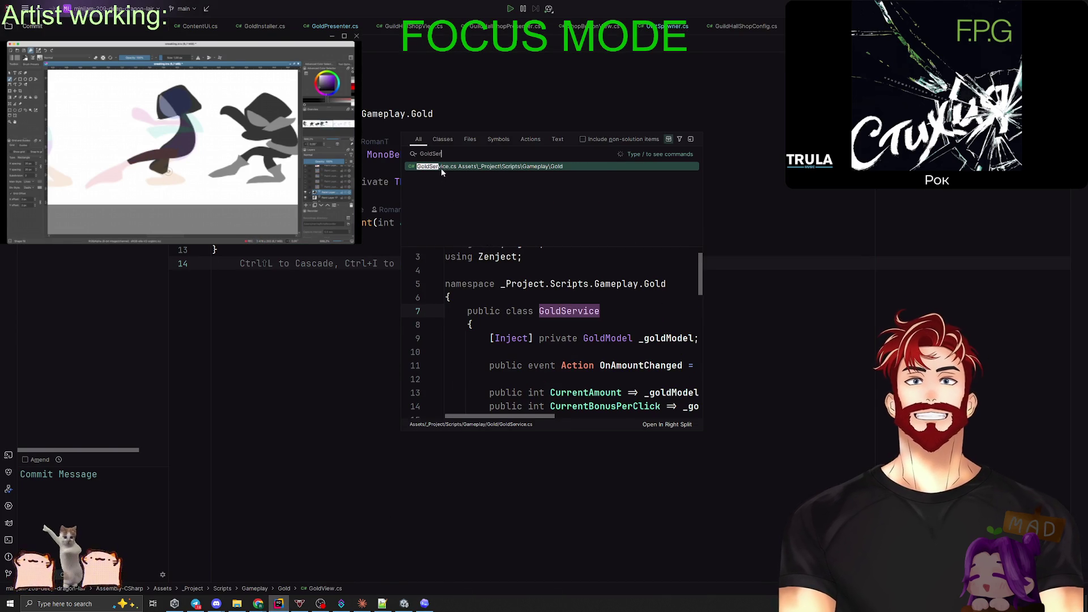
pyautogui.click(469, 167)
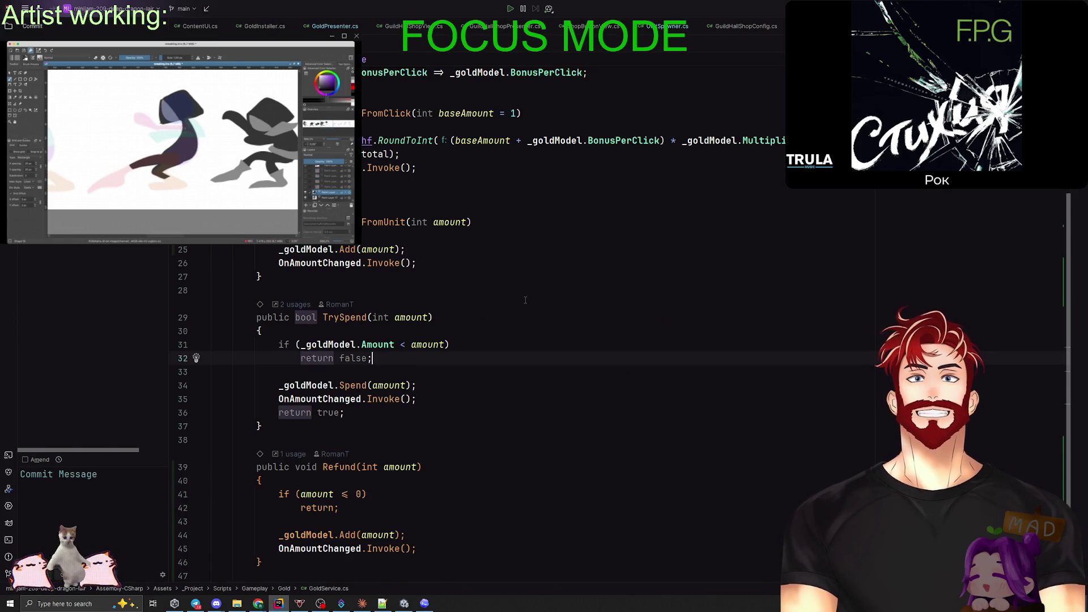
pyautogui.scroll(-3, 509, 305)
pyautogui.keyDown('ctrl'); pyautogui.click(319, 348); pyautogui.keyUp('ctrl')
pyautogui.press('Return')
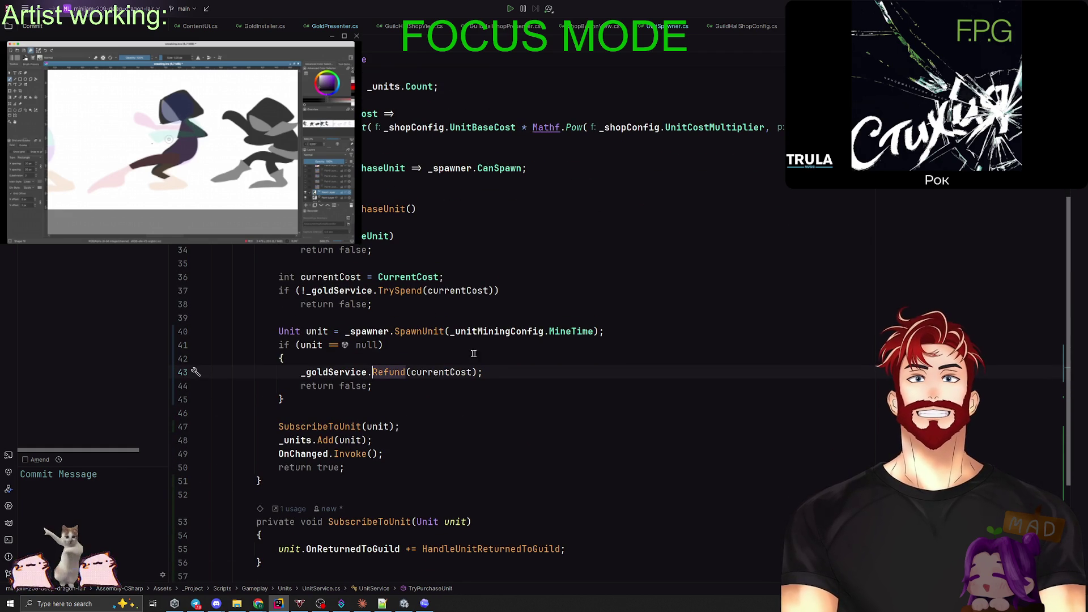
# Delete the if (unit == null) refund block in TryPurchaseUnit, then return to GoldService.cs.
pyautogui.hotkey('ctrl', 'w')
pyautogui.hotkey('ctrl', 'w')
pyautogui.hotkey('ctrl', 'w')
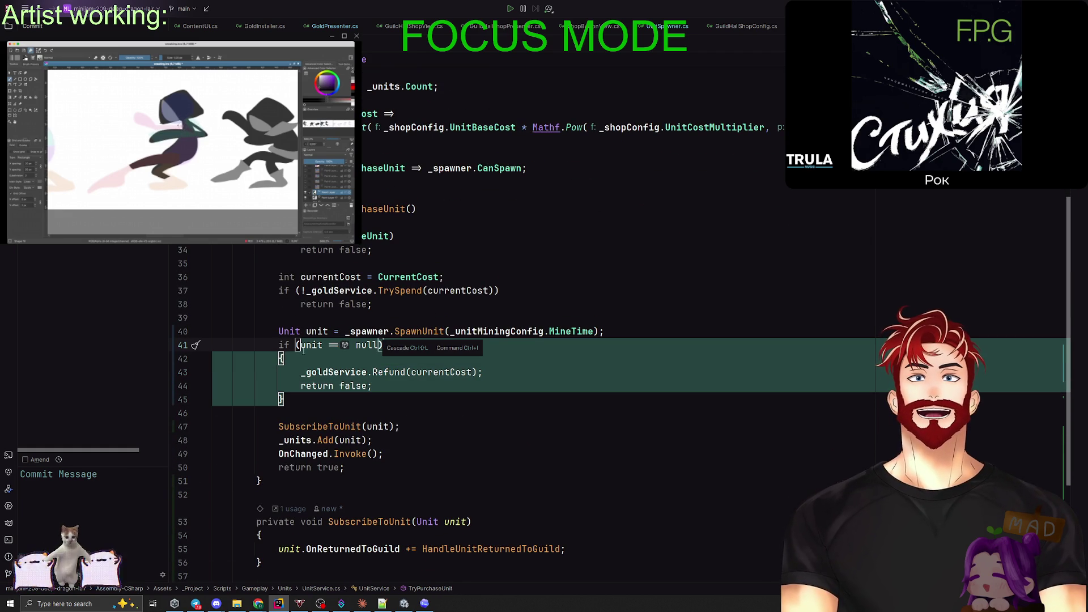
pyautogui.click(311, 347)
pyautogui.hotkey('ctrl', 'w')
pyautogui.hotkey('ctrl', 'w')
pyautogui.hotkey('ctrl', 'w')
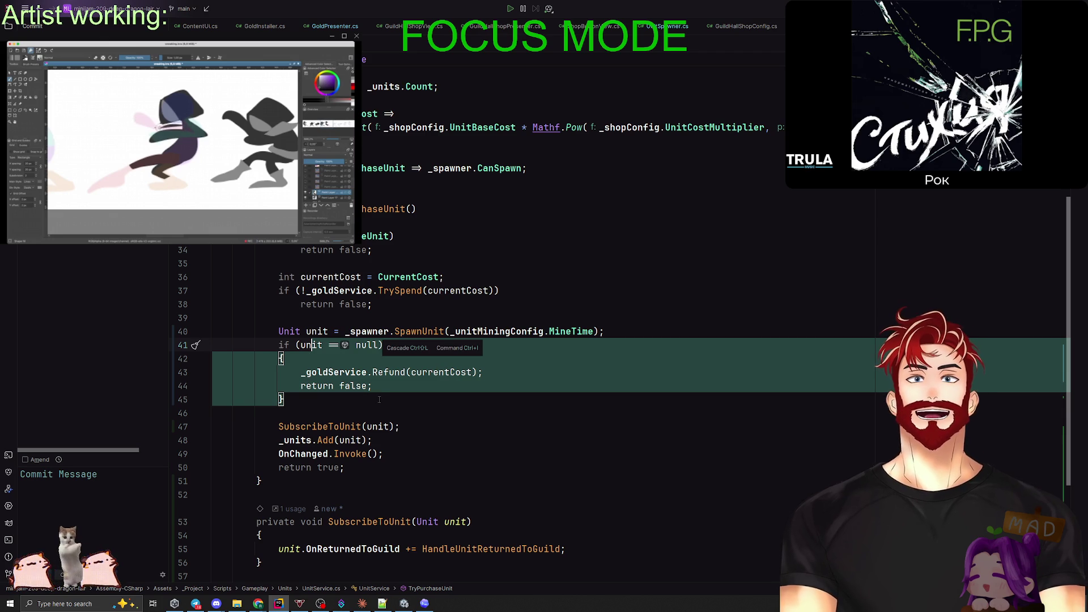
pyautogui.press('Delete')
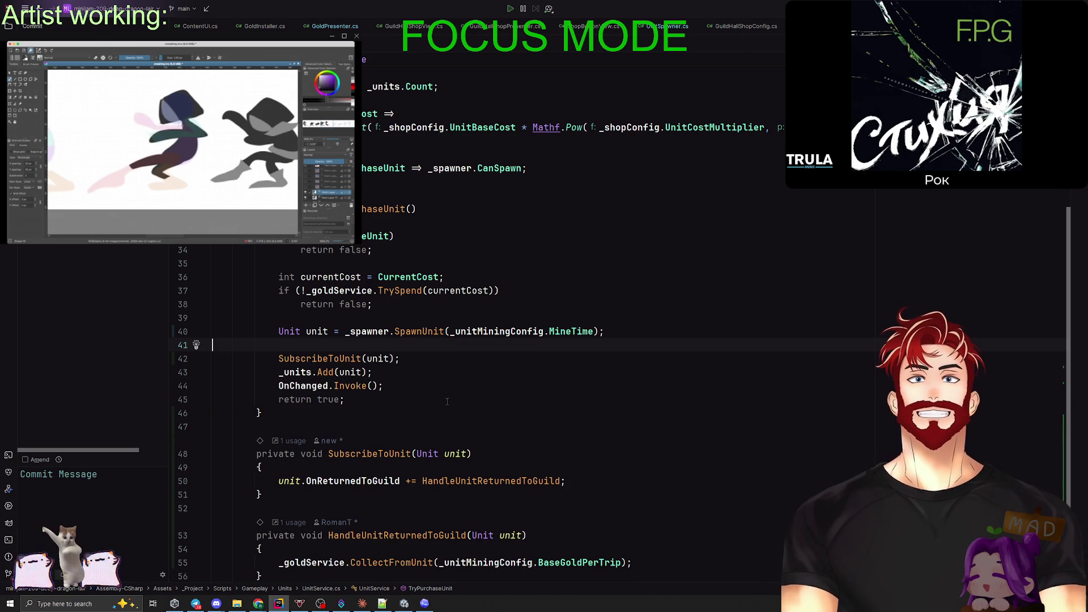
pyautogui.hotkey('ctrl', 'e')
pyautogui.press('Return')
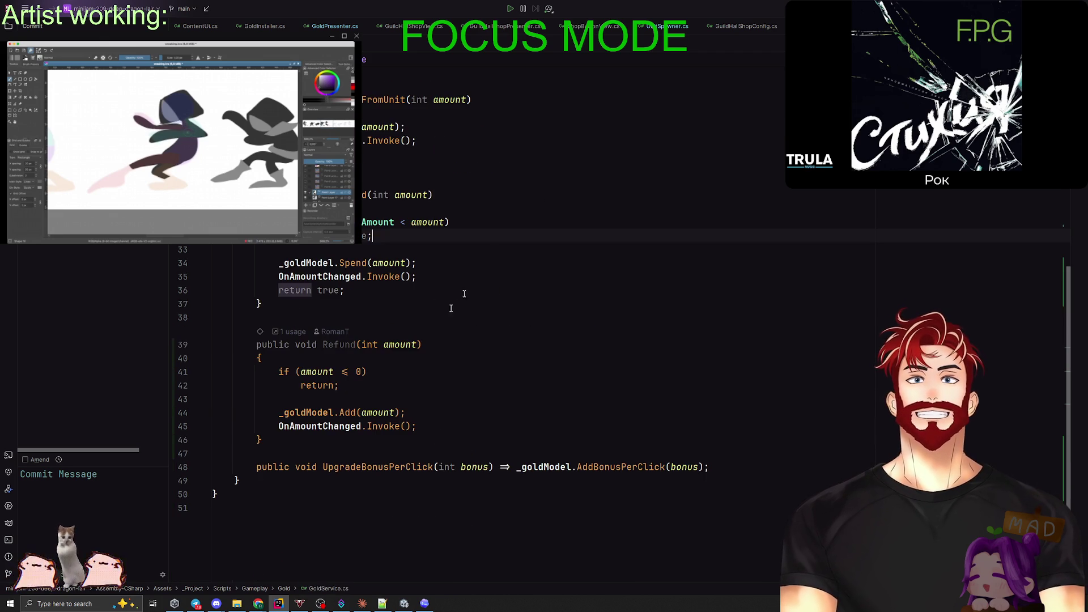
# Check UpgradeBonusPerClick's call site in GuildHallShopPresenter.cs HandleUpgrade.
pyautogui.moveTo(262, 440)
pyautogui.mouseDown()
pyautogui.moveTo(238, 340)
pyautogui.moveTo(213, 317)
pyautogui.mouseUp()
pyautogui.click(297, 371)
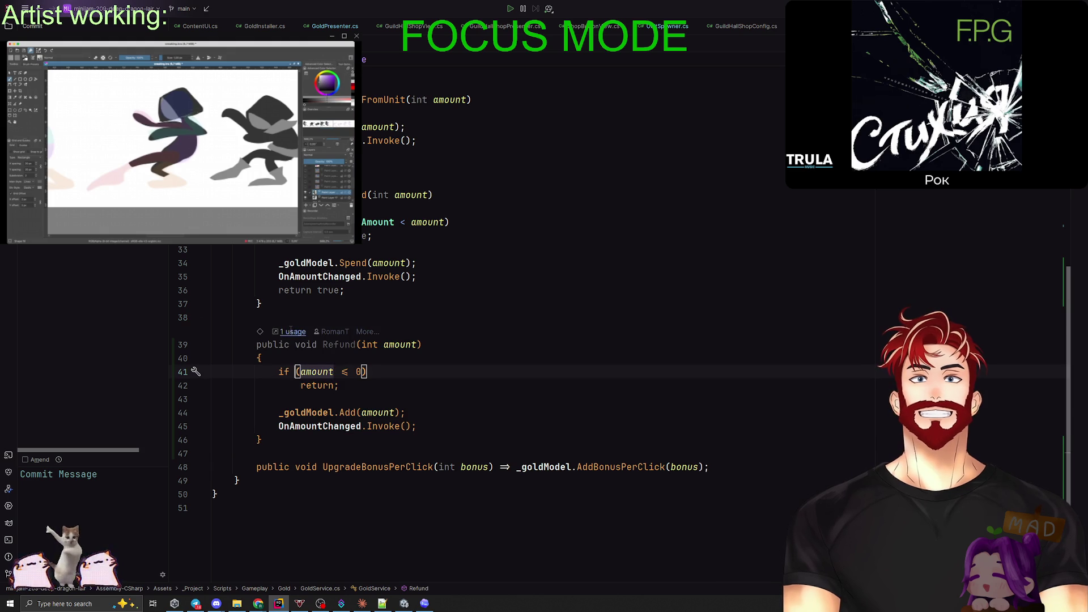
pyautogui.keyDown('ctrl'); pyautogui.click(340, 466); pyautogui.keyUp('ctrl')
pyautogui.click(372, 500)
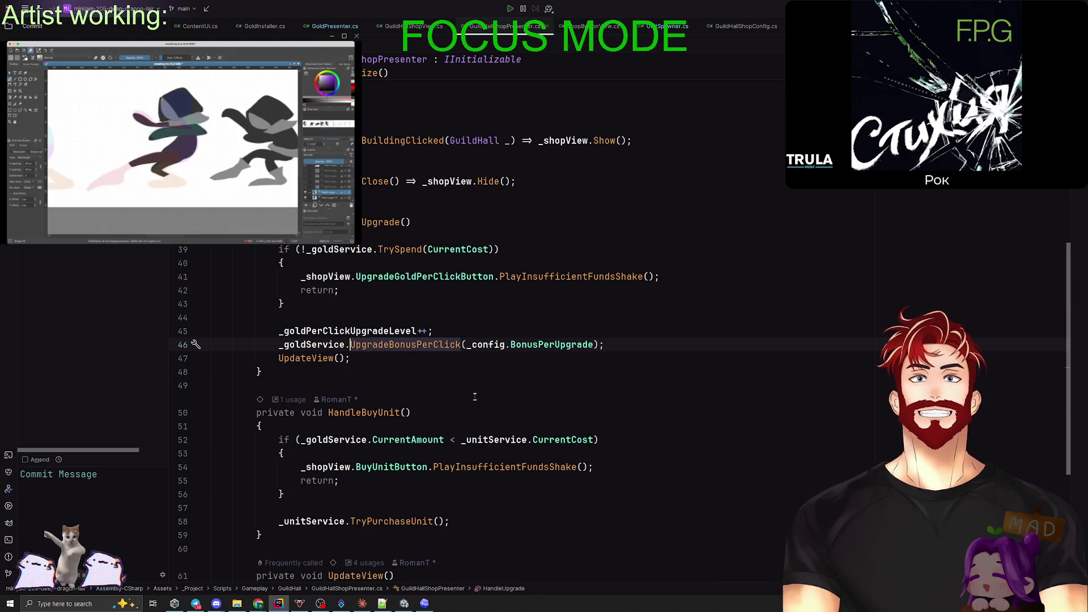
pyautogui.click(364, 222)
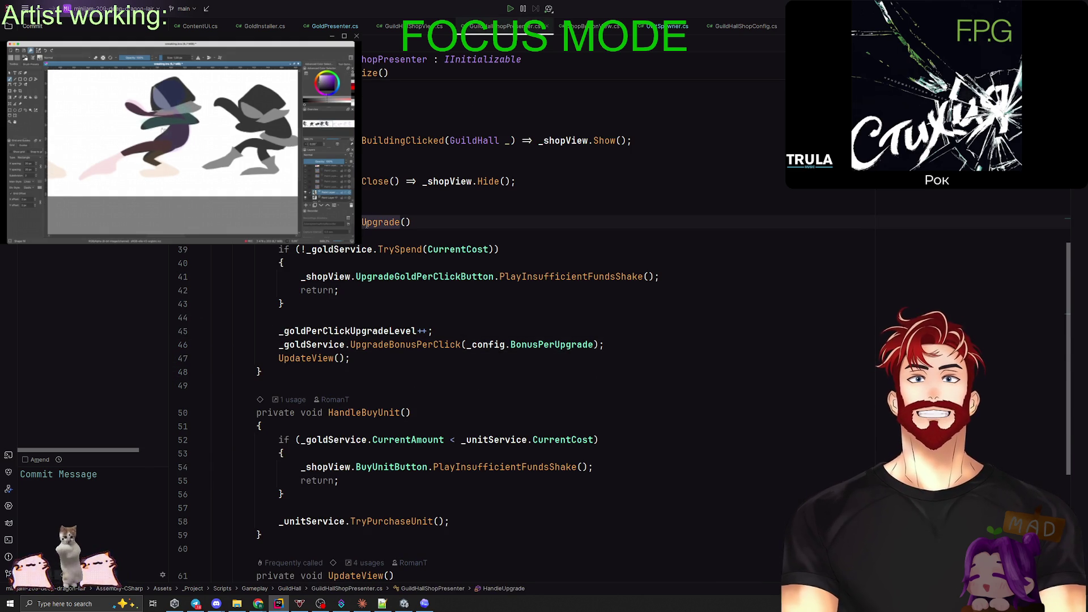
pyautogui.click(394, 345)
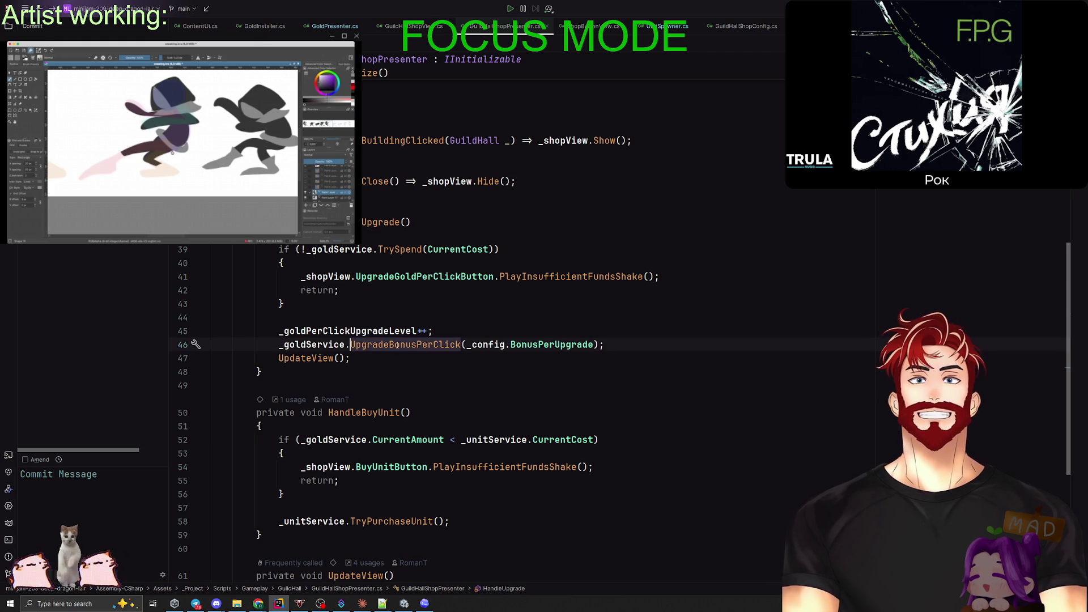
pyautogui.keyDown('ctrl'); pyautogui.click(395, 345); pyautogui.keyUp('ctrl')
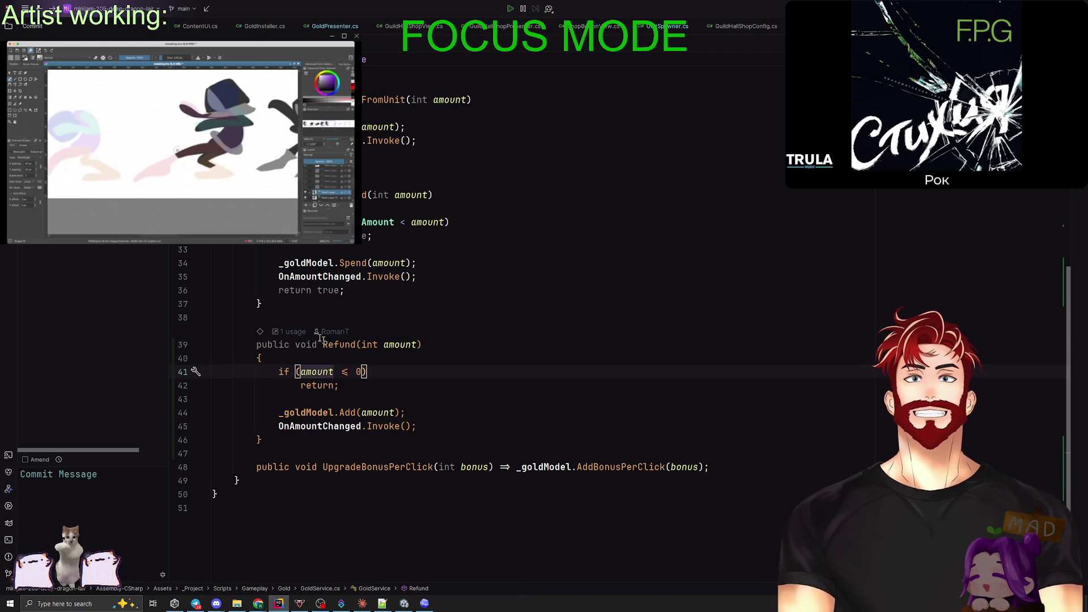
pyautogui.click(358, 499)
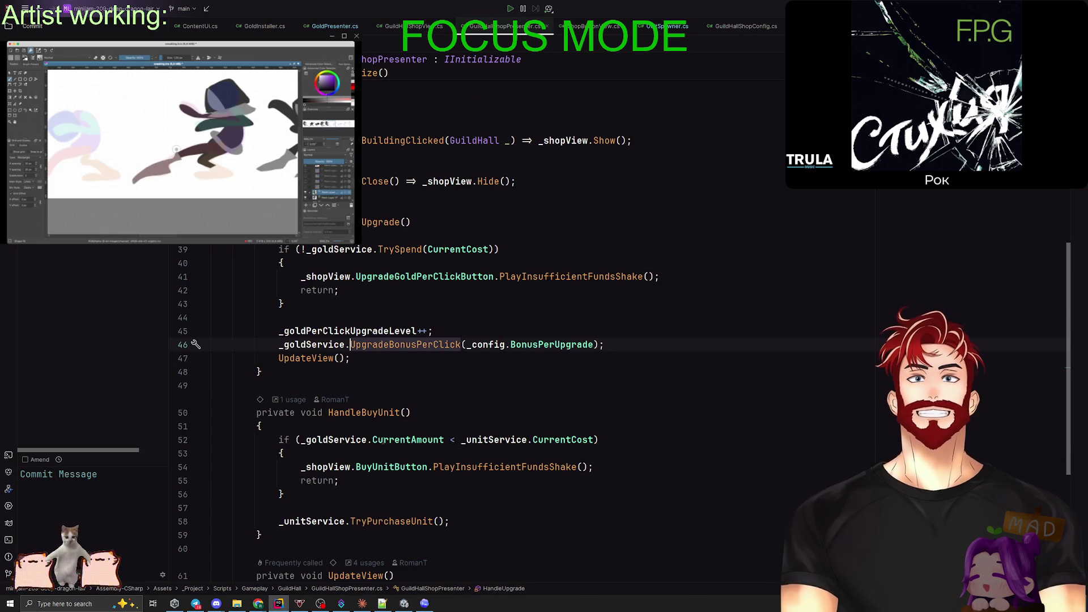
# Go back to GoldService.cs and delete the unused Refund method.
pyautogui.hotkey('ctrl', 'alt', 'Left')
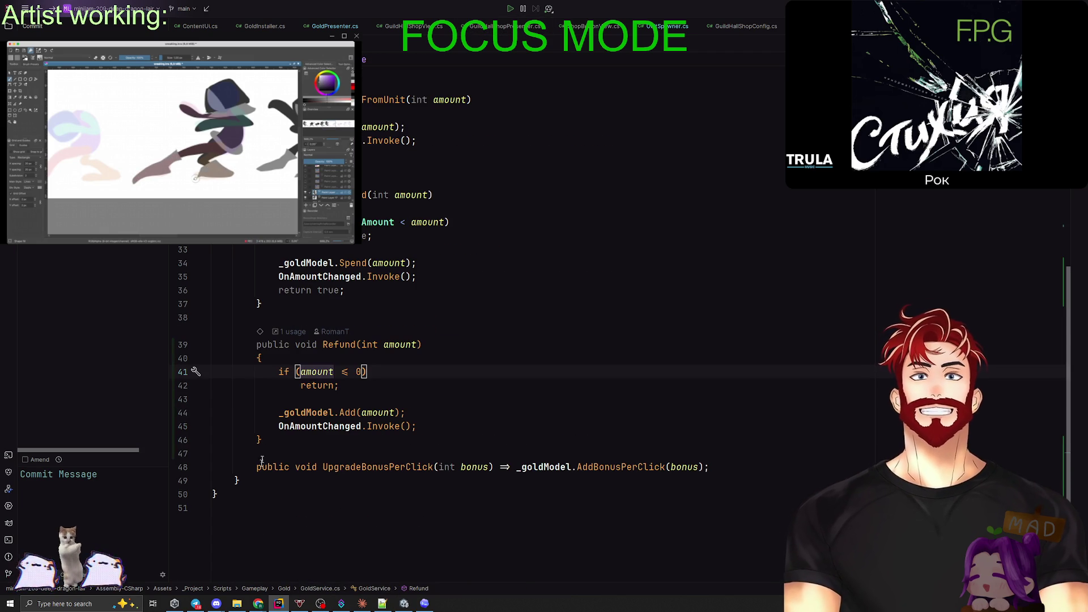
pyautogui.hotkey('ctrl', 'w')
pyautogui.hotkey('ctrl', 'w')
pyautogui.hotkey('ctrl', 'w')
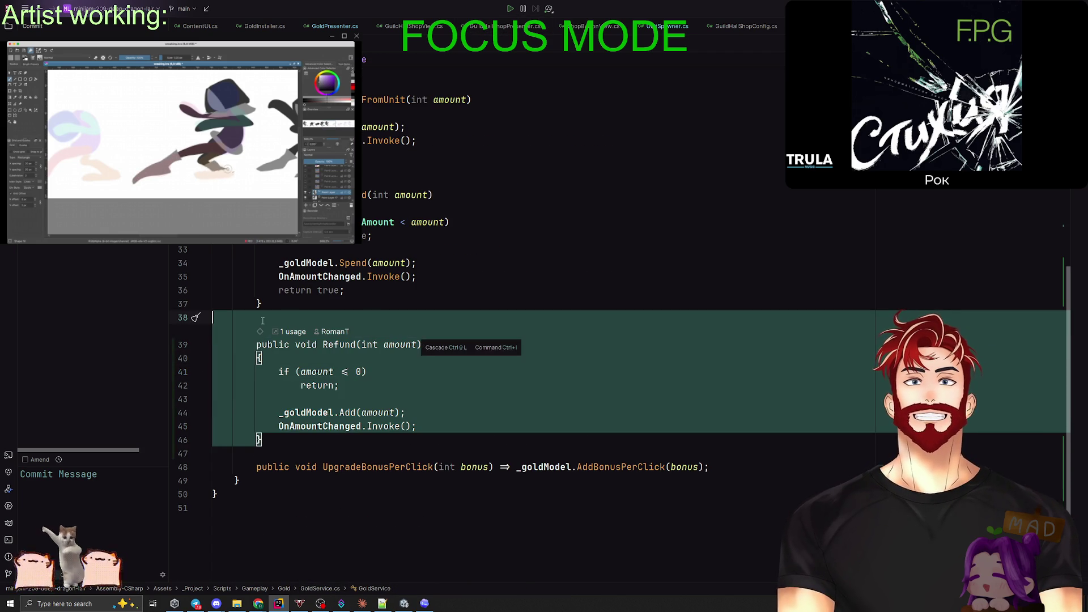
pyautogui.press('Delete')
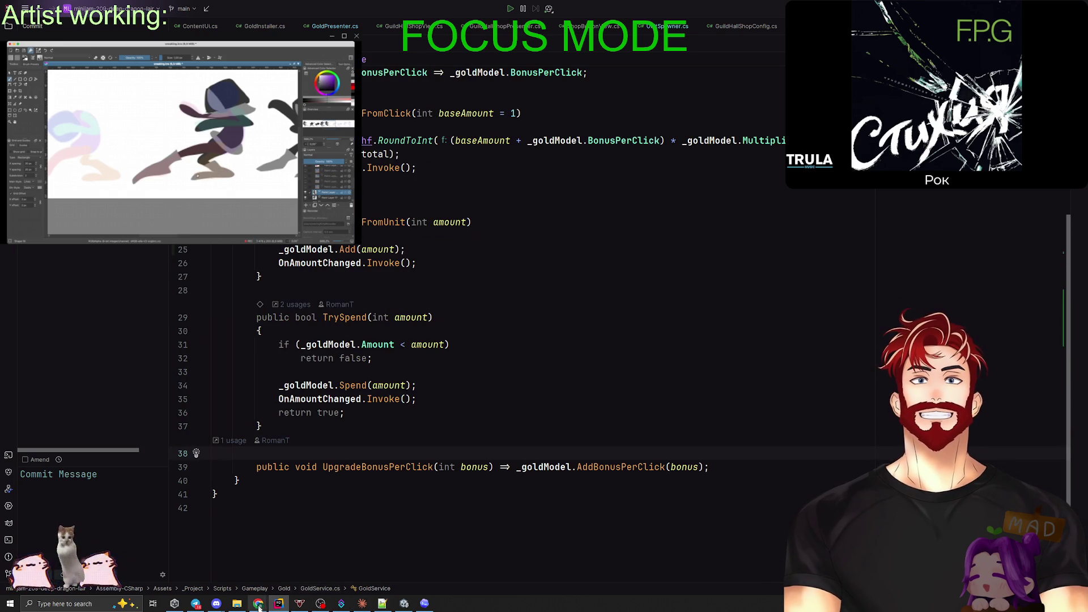
pyautogui.click(404, 604)
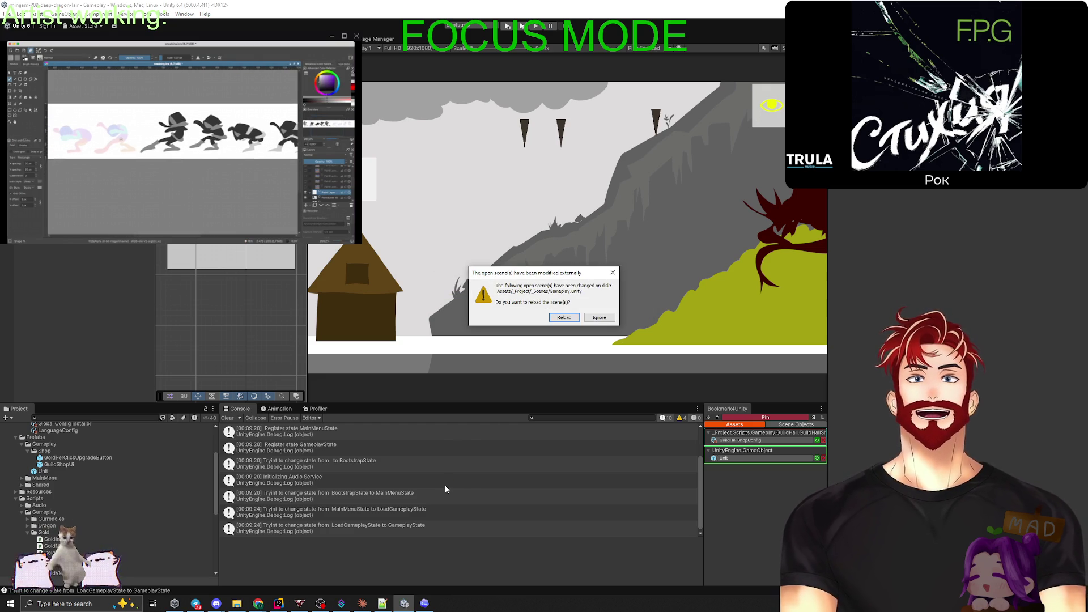
# Ignore Unity's externally-modified scene prompt so Gameplay isn't reloaded, then return to the GoldService code.
pyautogui.click(592, 318)
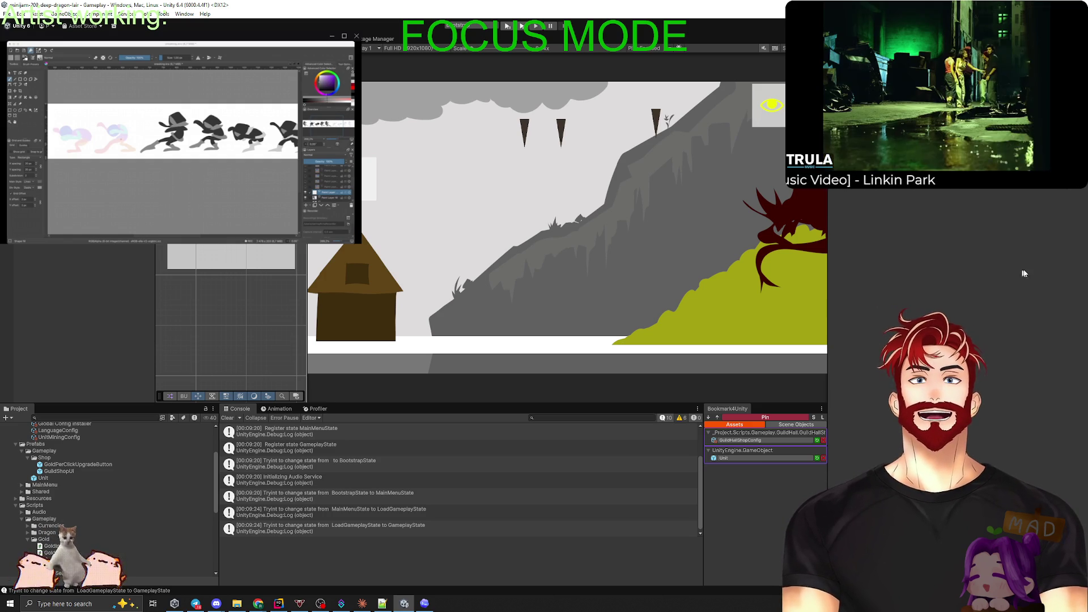
pyautogui.press('super+Tab')
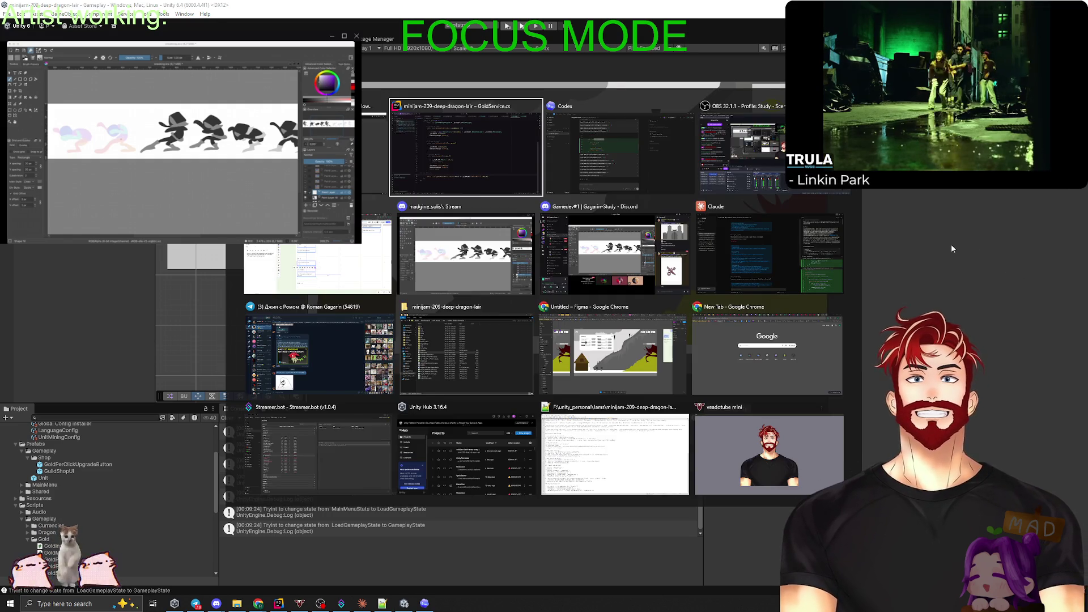
pyautogui.press('Return')
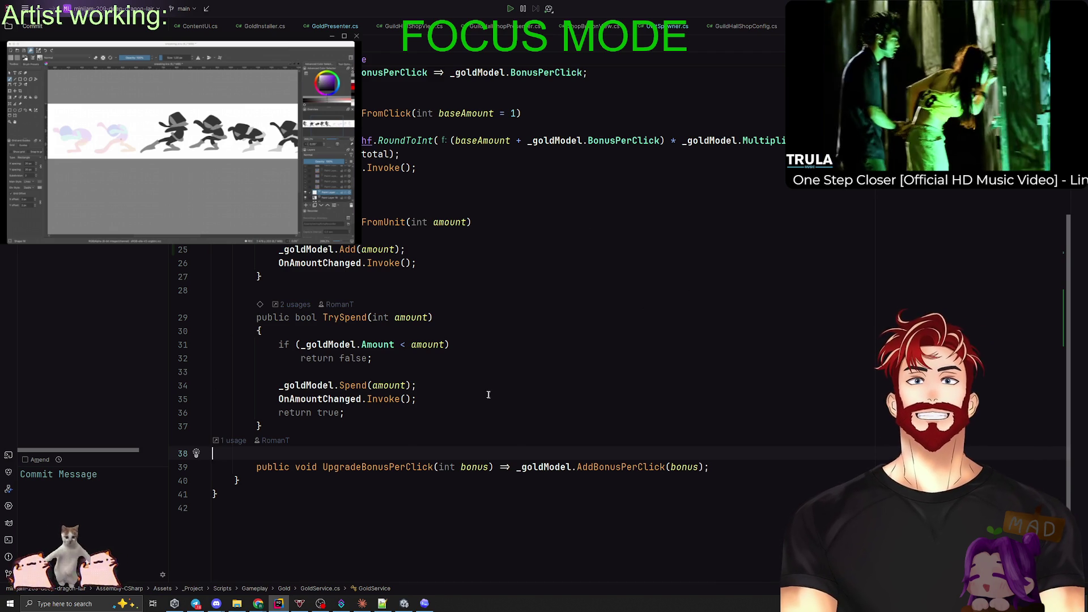
# Switch back to the Unity editor, then bring up CLAUDE.md in Notepad++.
pyautogui.press('super+Tab')
pyautogui.press('Return')
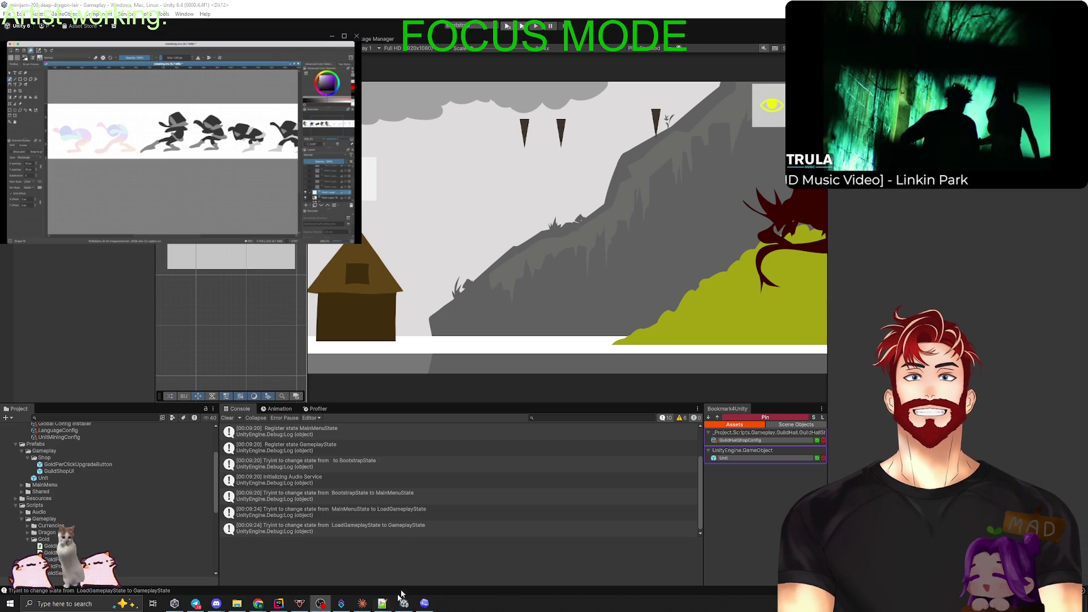
pyautogui.click(390, 605)
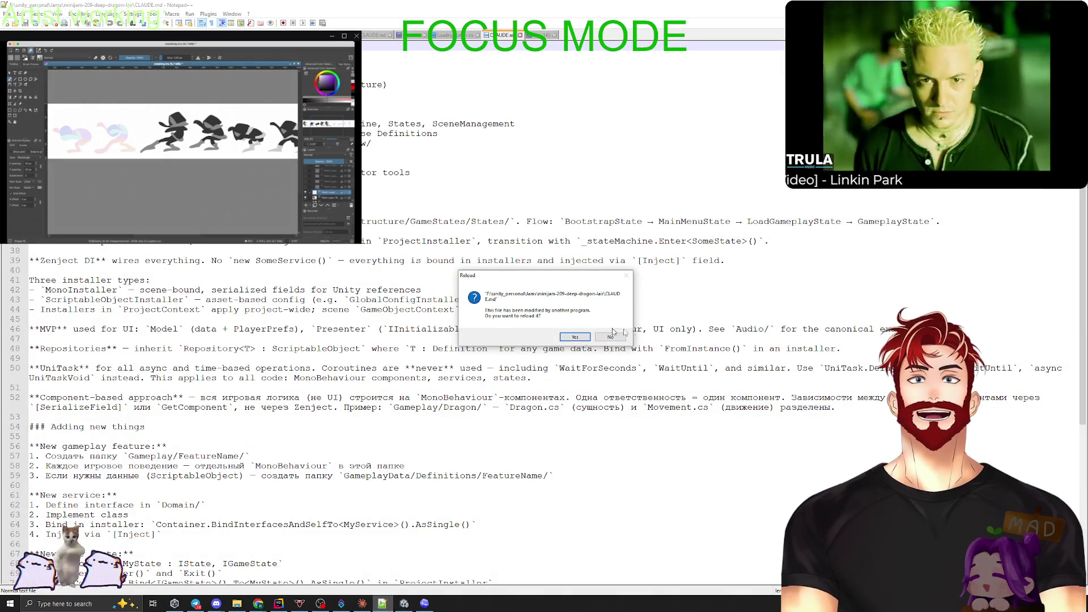
# Accept reloading the externally changed CLAUDE.md, then go through Unity and Claude to the Codex chat.
pyautogui.click(575, 337)
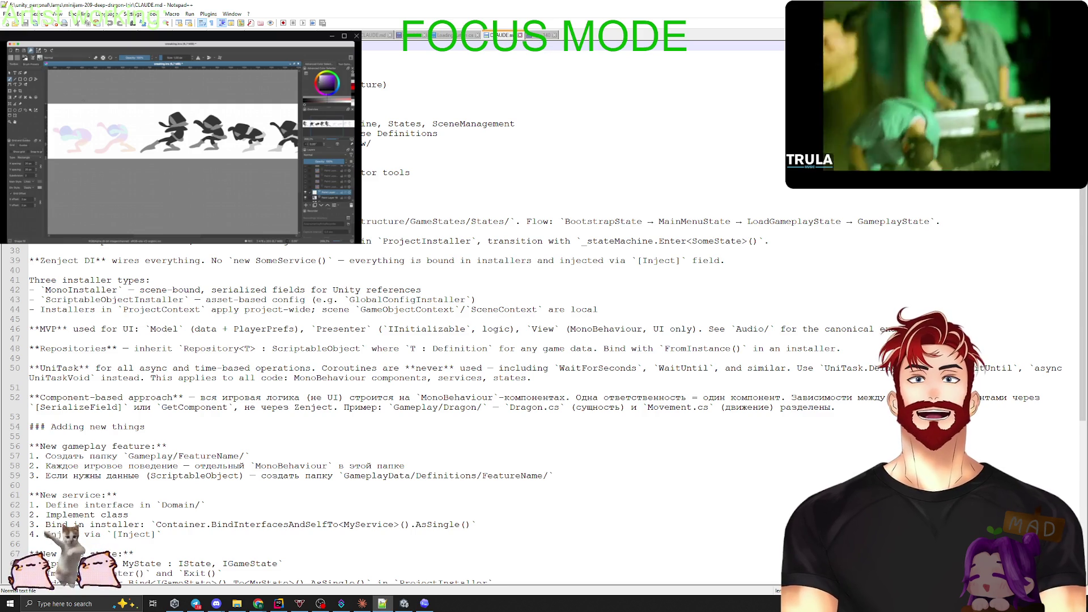
pyautogui.hotkey('alt', 'Tab')
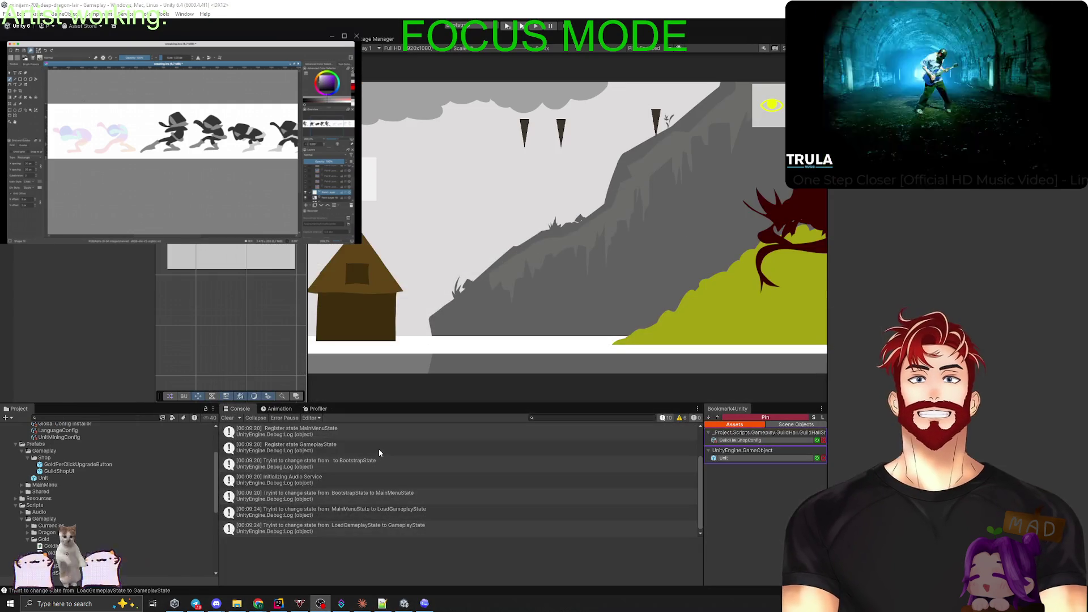
pyautogui.click(362, 604)
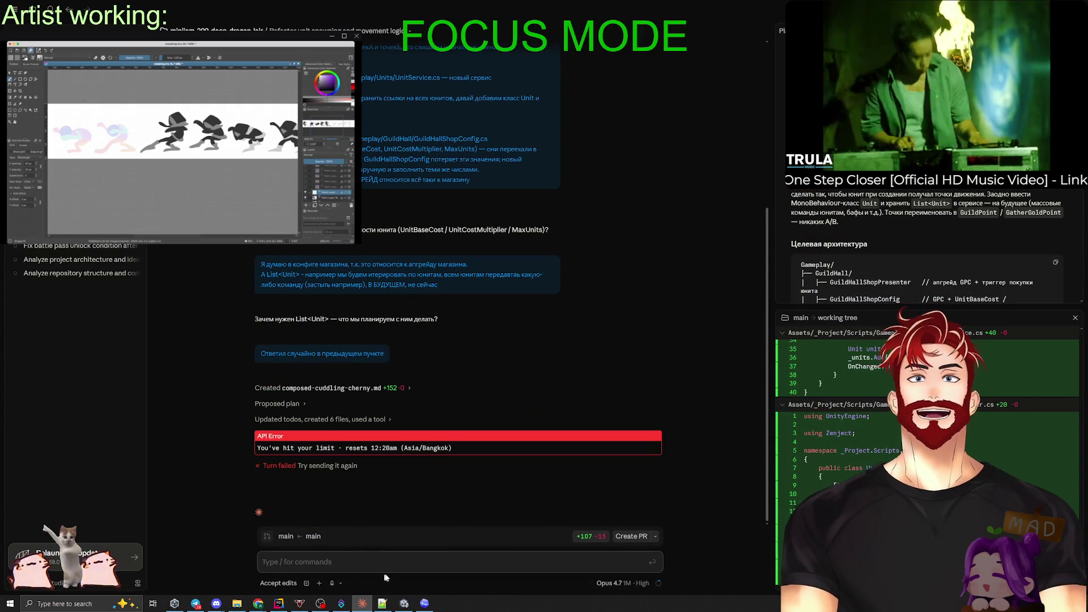
pyautogui.click(424, 603)
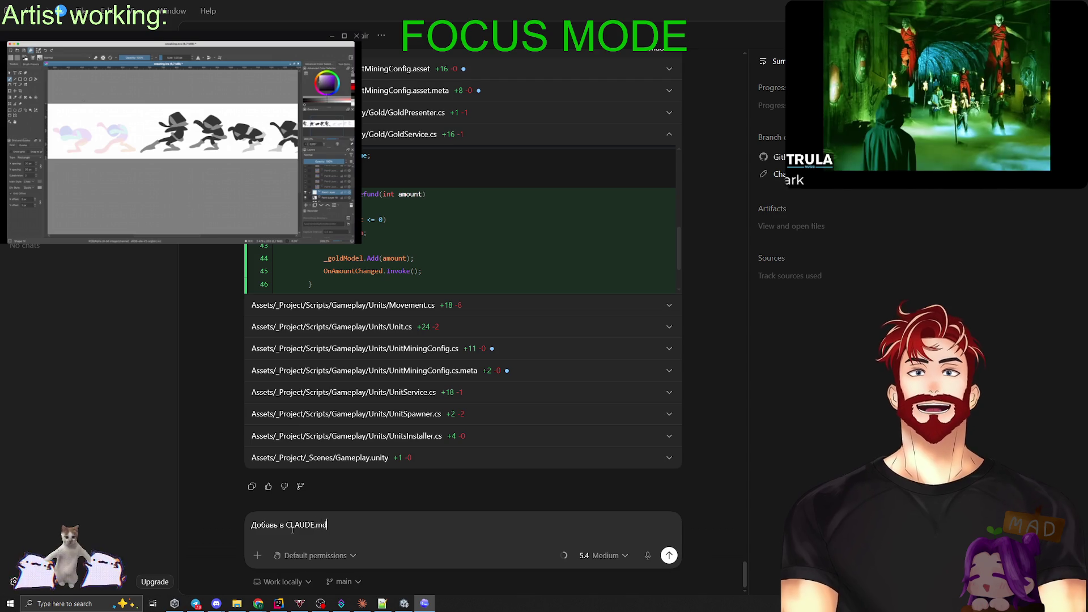
pyautogui.write('Добавь в CLAUDE.md и AGENTS.md:')
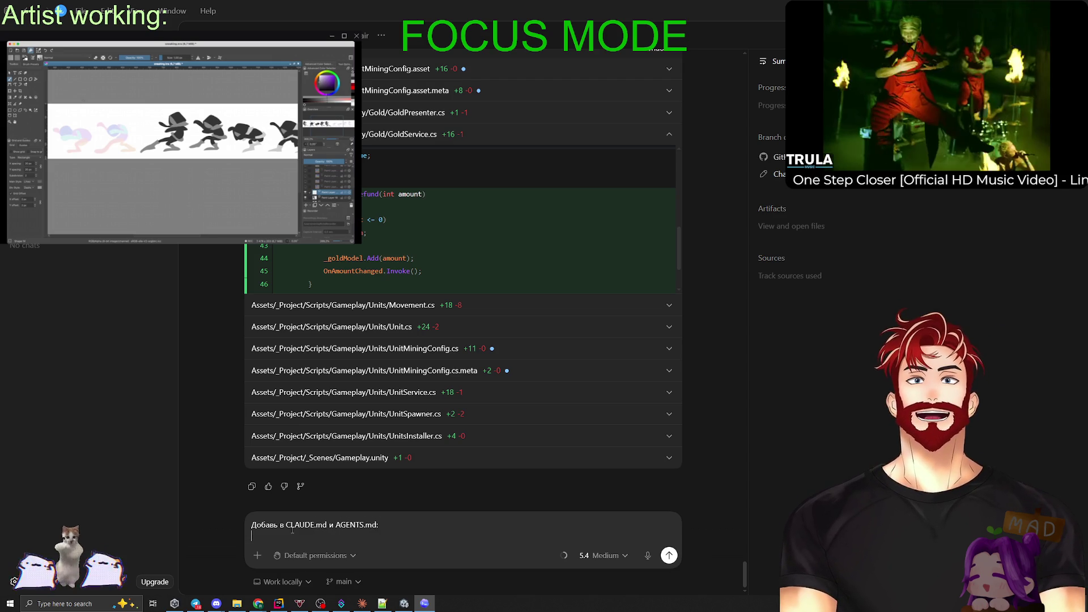
# Draft a Codex prompt asking that the plan be saved in plan.md and kept updated when working from a plan.
pyautogui.write('сохрани план в plan.md и обновляй его')
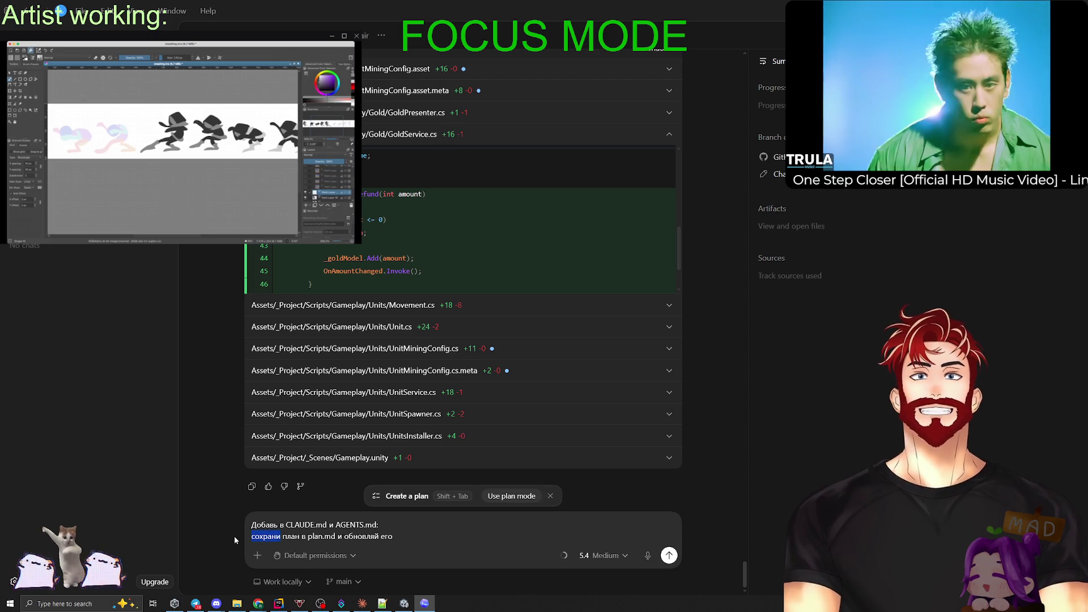
pyautogui.write('Если мы работ')
pyautogui.write('аем с планом,')
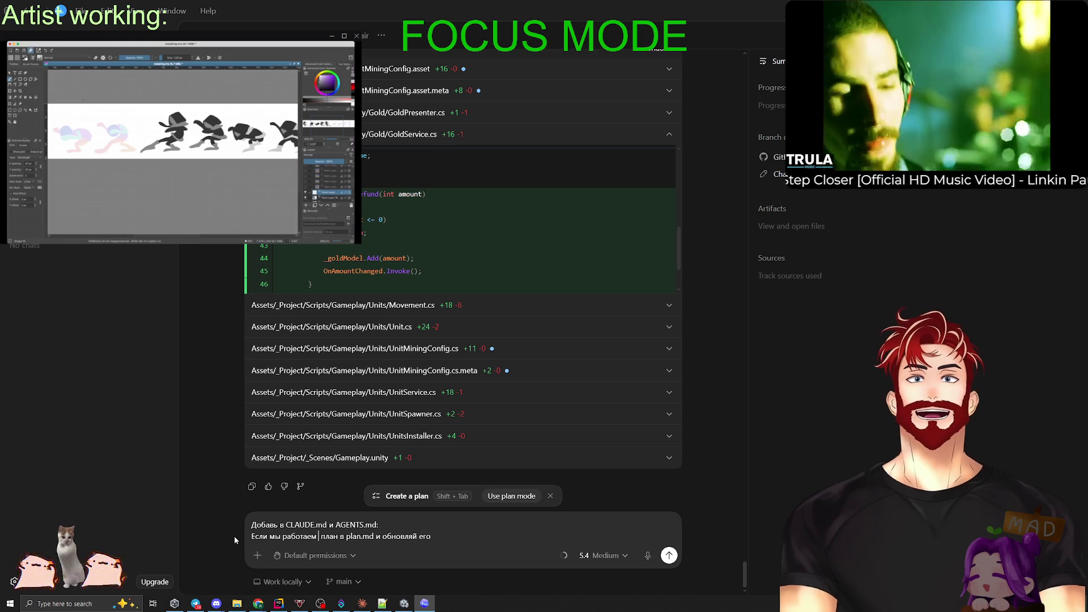
pyautogui.write('то ')
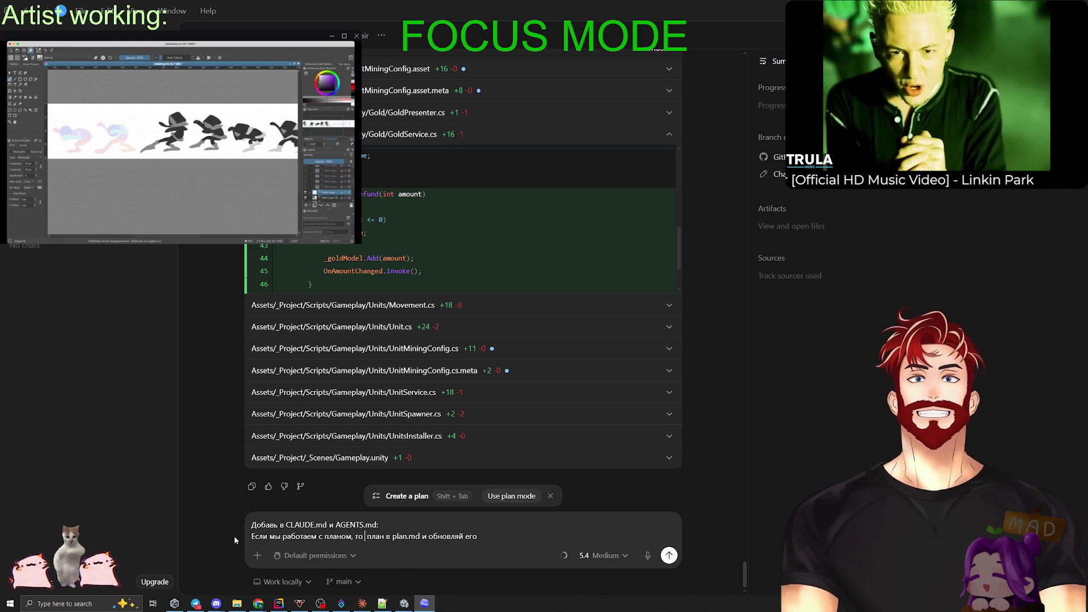
pyautogui.write('пиши')
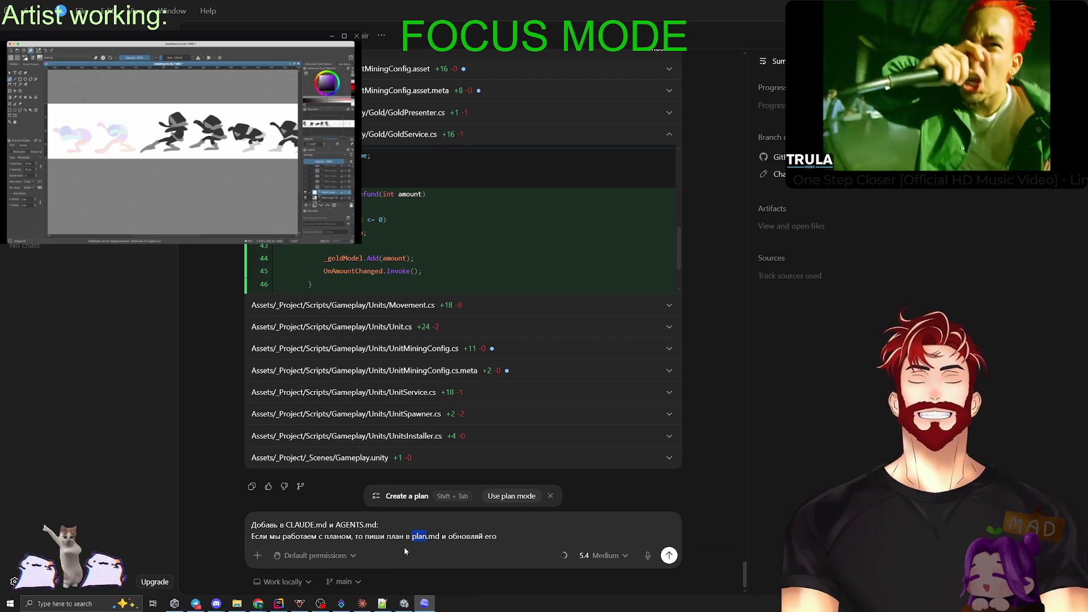
pyautogui.click(243, 601)
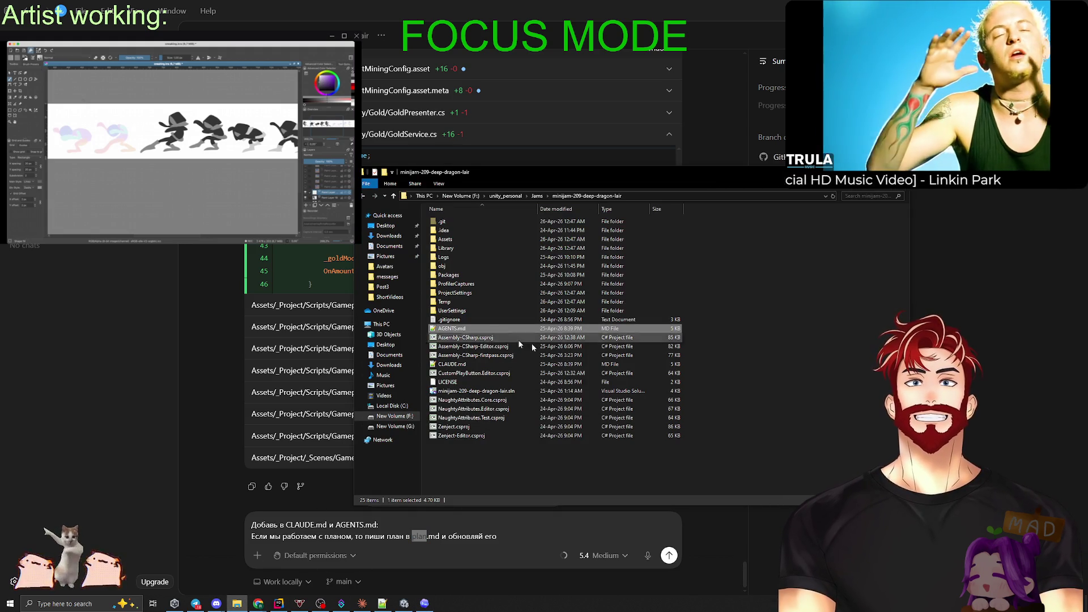
# Duplicate AGENTS.md in the project folder and rename the copy to plan.md.
pyautogui.hotkey('ctrl', 'c')
pyautogui.hotkey('ctrl', 'v')
pyautogui.press('F2')
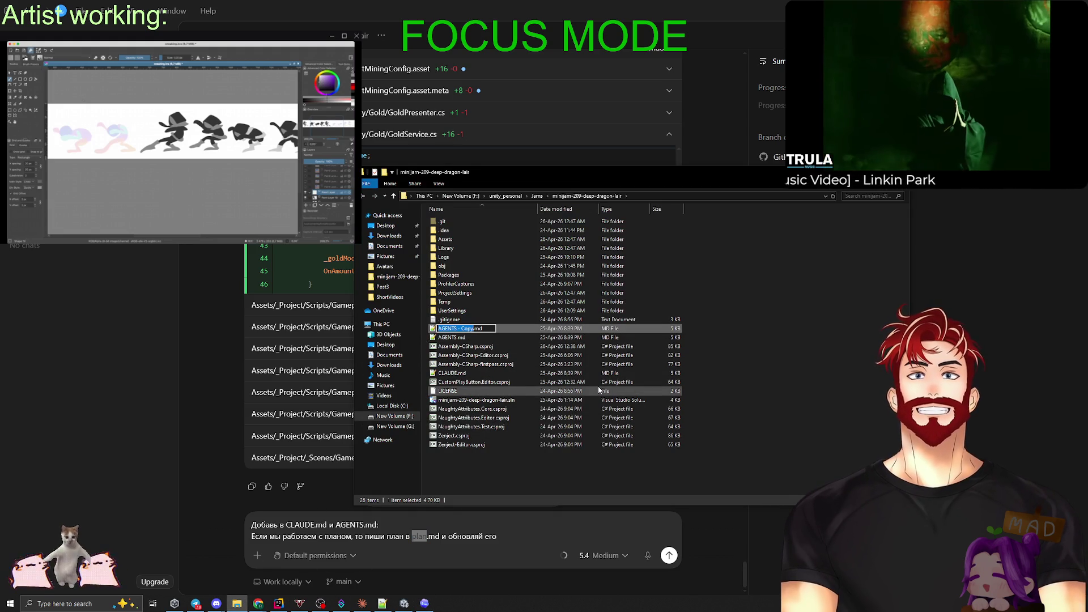
pyautogui.write('plan')
pyautogui.press('Return')
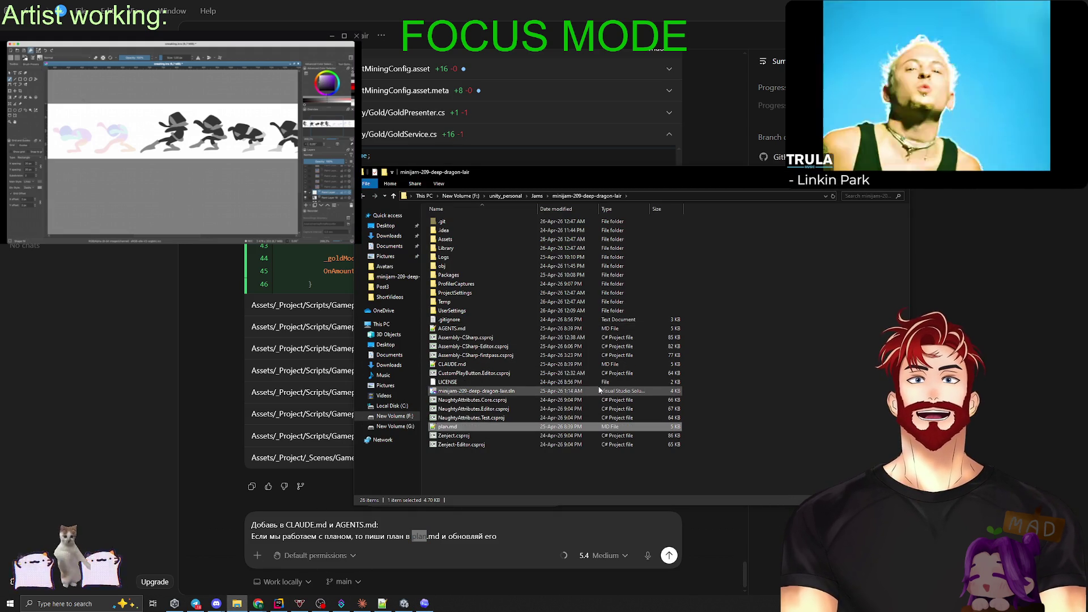
# Empty plan.md in Notepad++, save and close it, and close the project folder window.
pyautogui.doubleClick(448, 428)
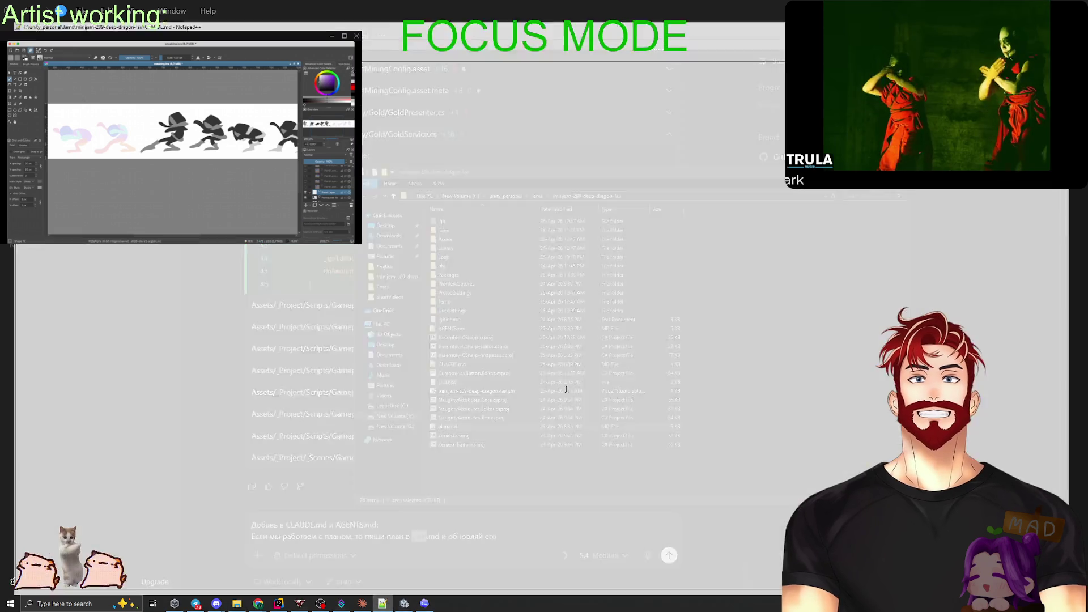
pyautogui.press('Delete')
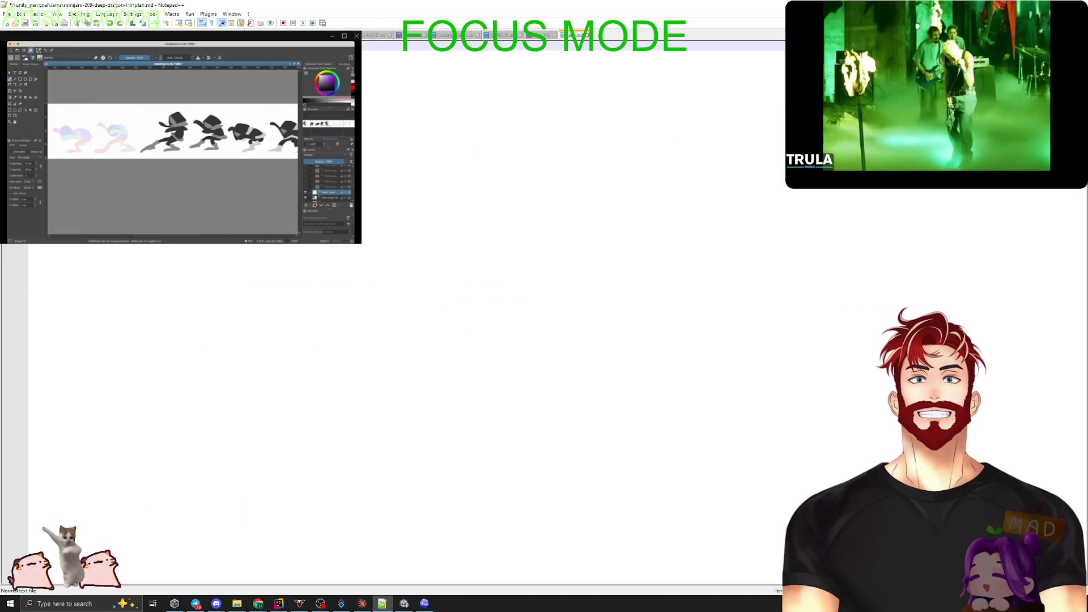
pyautogui.hotkey('alt', 'F4')
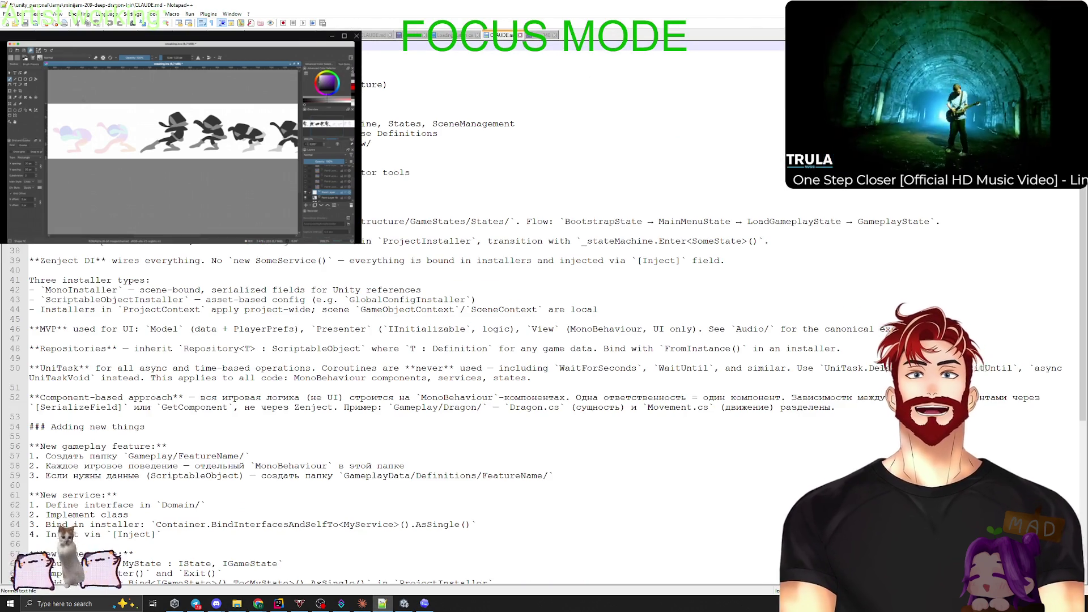
pyautogui.hotkey('alt', 'Tab')
pyautogui.click(499, 531)
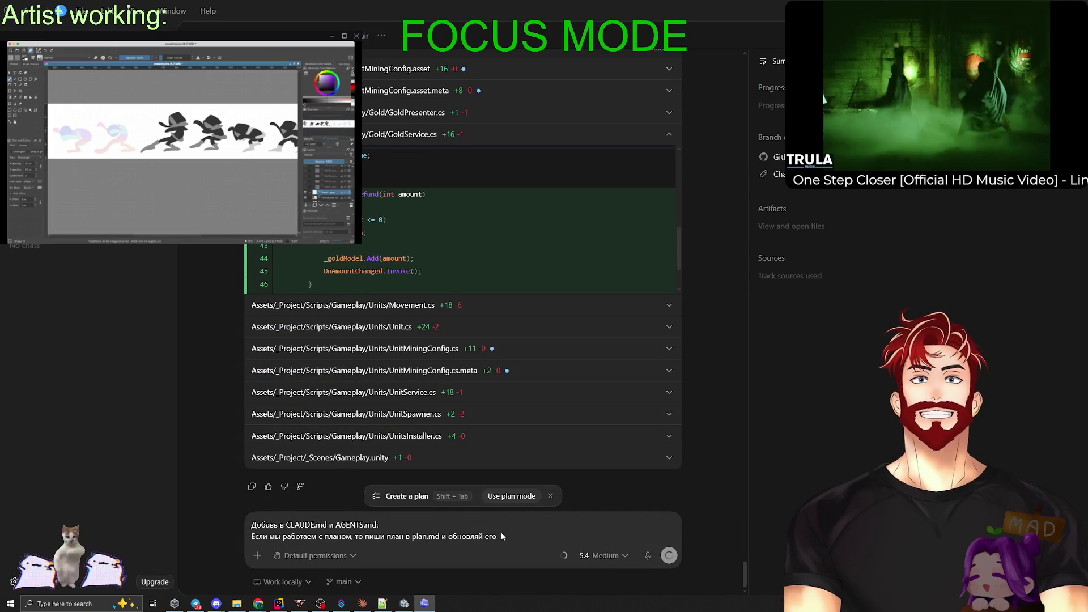
# Send the plan.md rule request and review the resulting AGENTS.md and CLAUDE.md diffs.
pyautogui.press('Return')
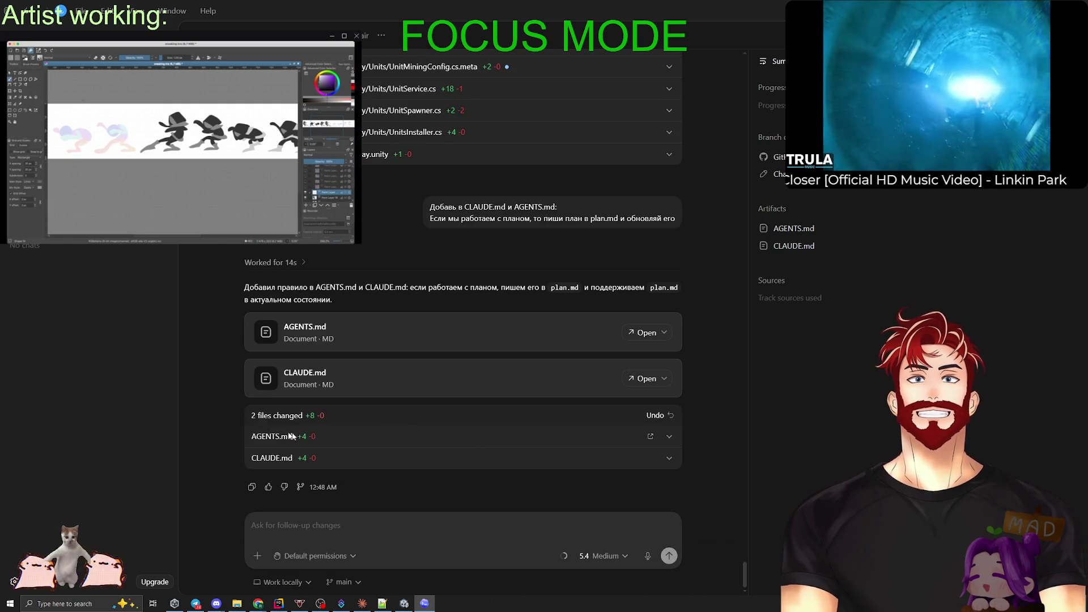
pyautogui.click(603, 445)
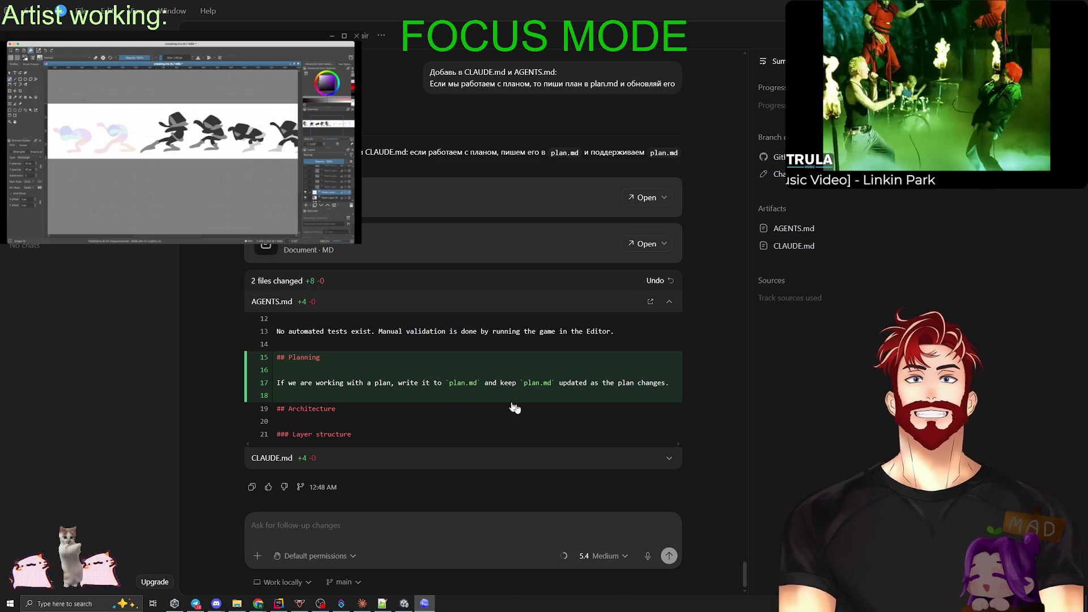
pyautogui.click(669, 458)
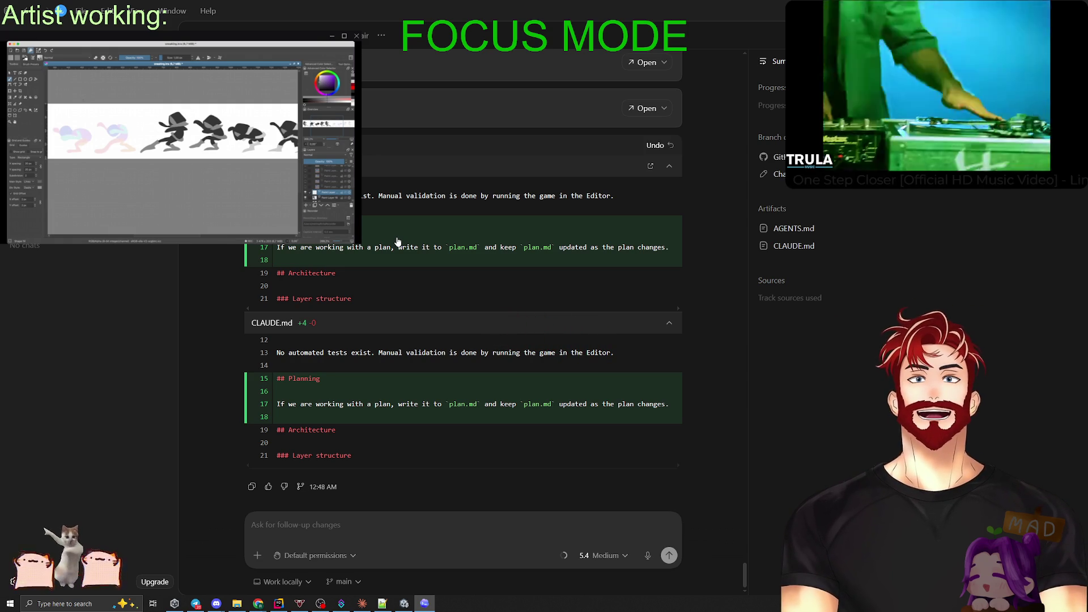
pyautogui.hotkey('alt', 'Tab')
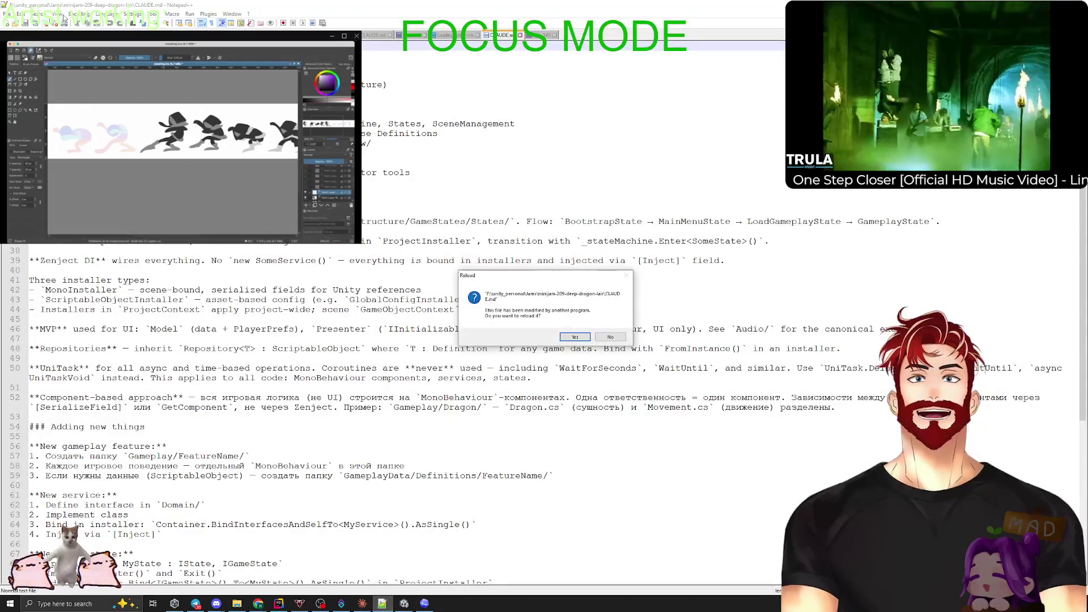
# Reload CLAUDE.md in Notepad++ to show the new Planning rule, then switch to Claude.
pyautogui.click(575, 336)
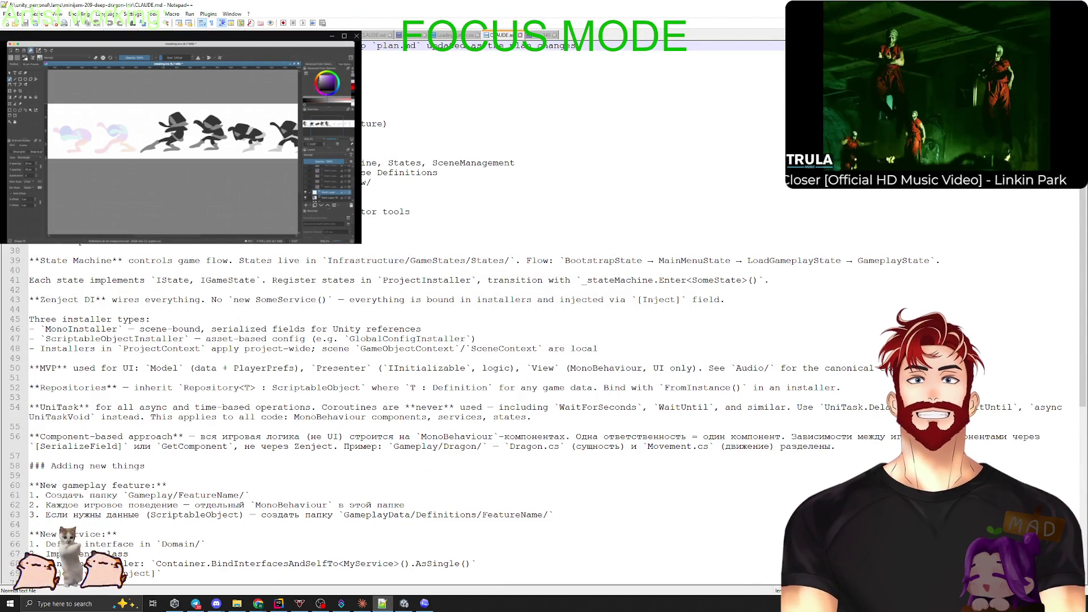
pyautogui.hotkey('alt', 'Tab')
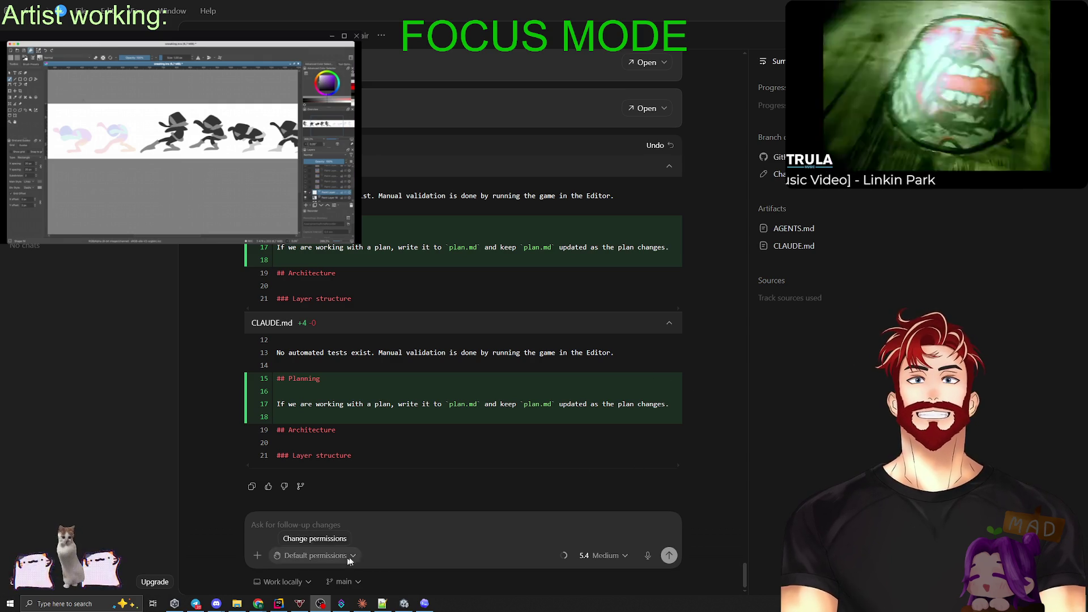
pyautogui.click(361, 604)
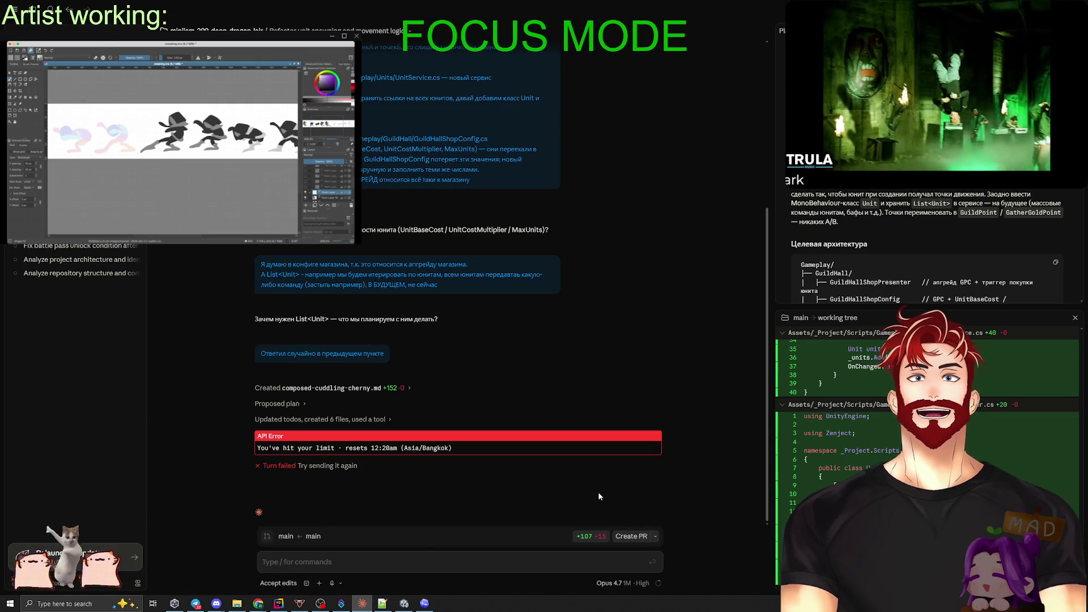
# Start a new Claude session with Ctrl+N.
pyautogui.hotkey('ctrl', 'n')
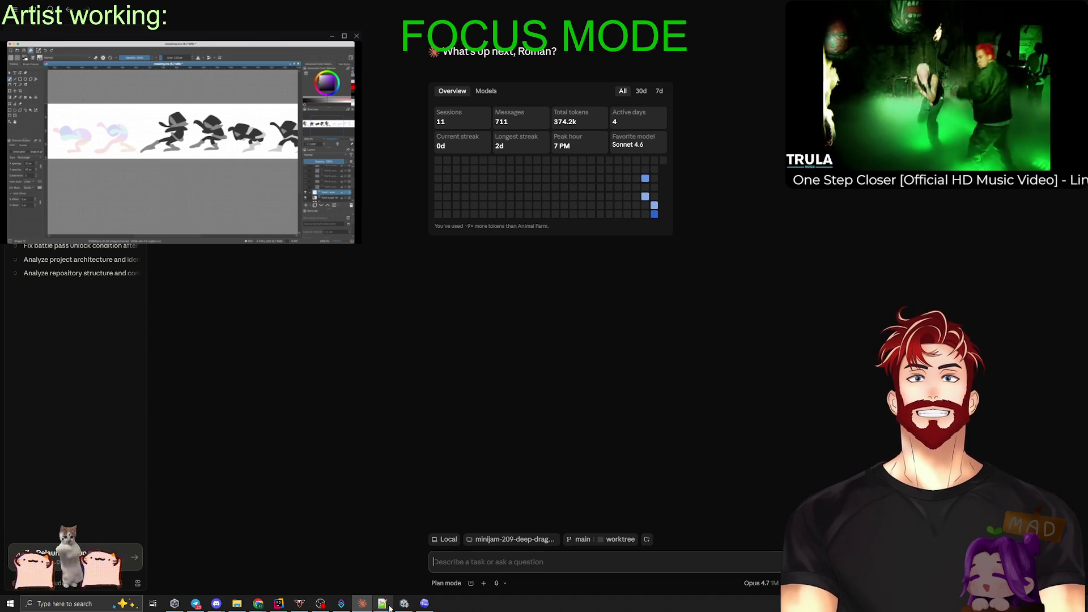
pyautogui.click(425, 605)
pyautogui.click(424, 605)
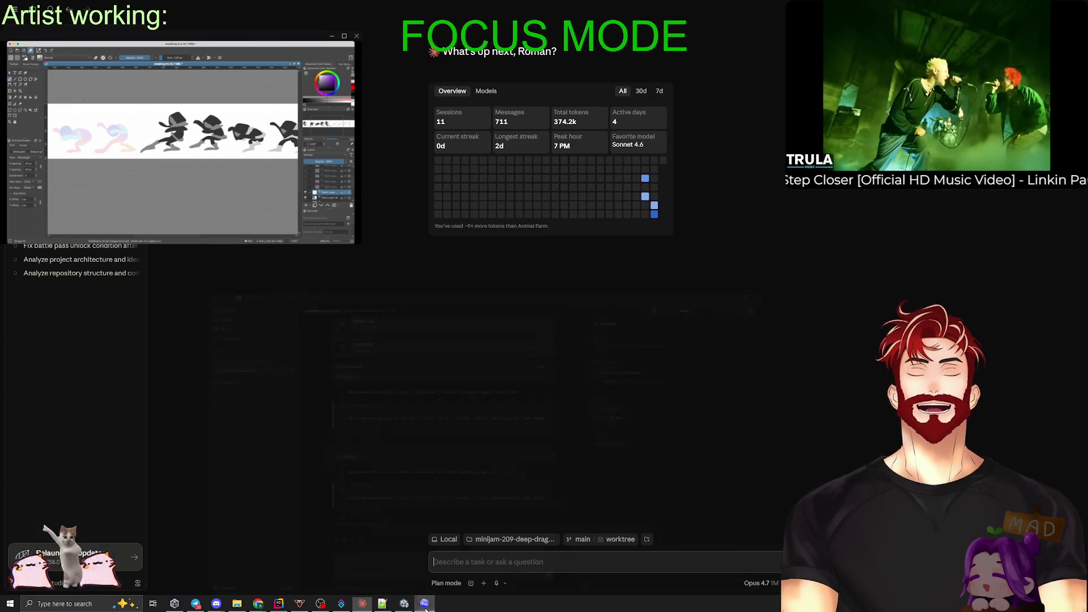
pyautogui.click(195, 604)
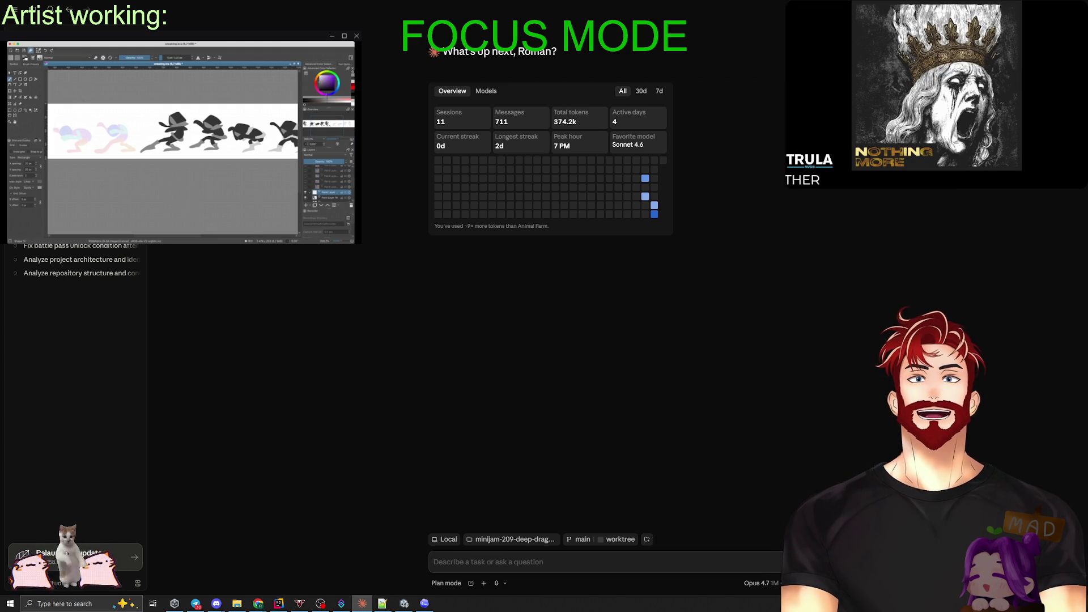
# Collapse the GoldService.cs diff in Codex and move on to GoldService.cs in Rider.
pyautogui.hotkey('alt', 'Tab')
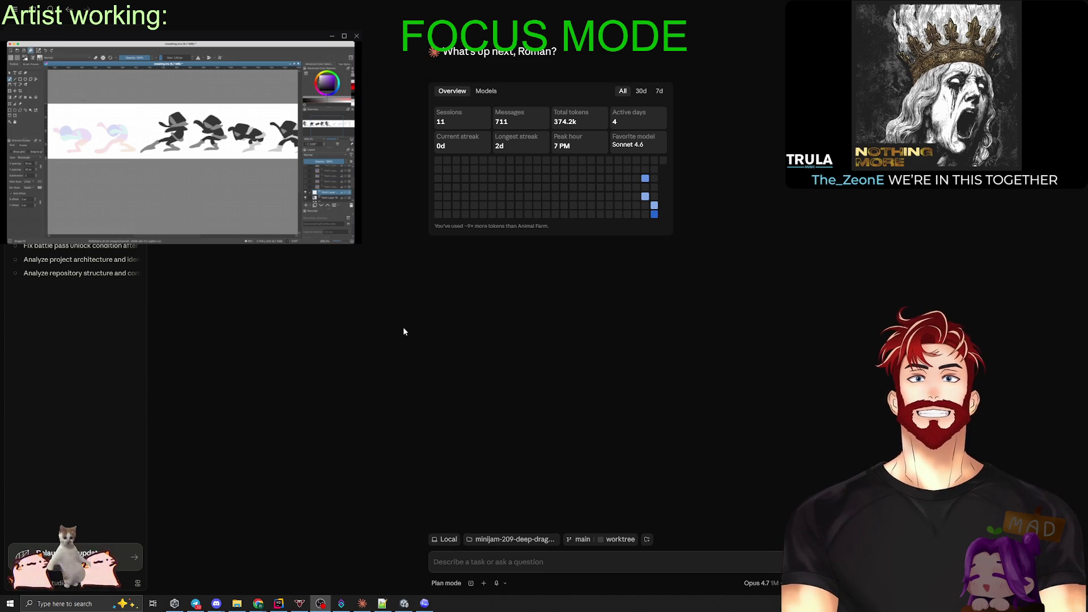
pyautogui.hotkey('alt', 'Tab')
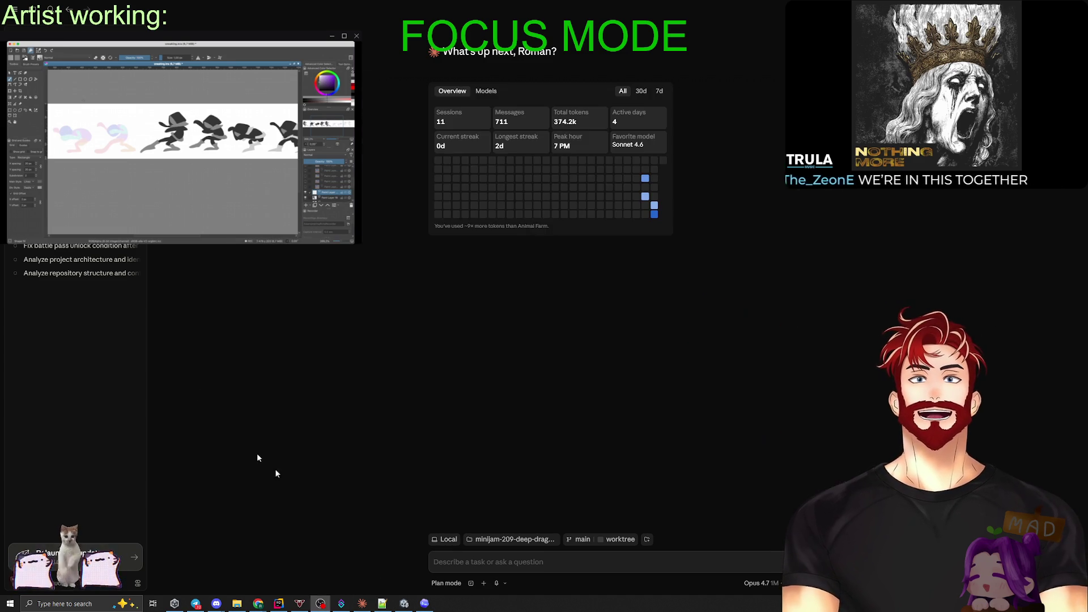
pyautogui.hotkey('alt', 'Tab')
pyautogui.scroll(15, 454, 369)
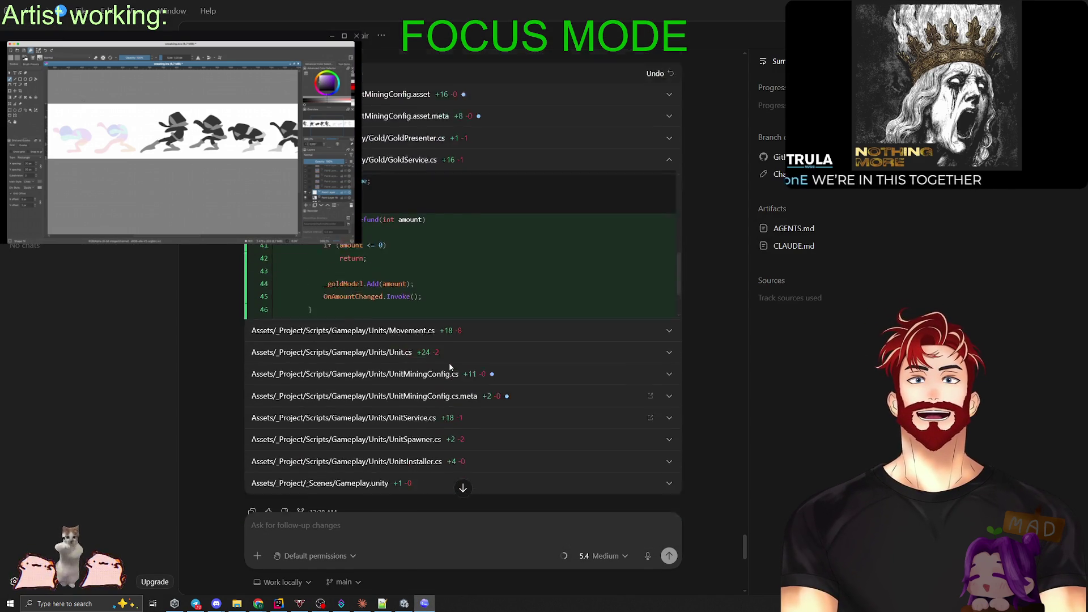
pyautogui.scroll(3, 454, 306)
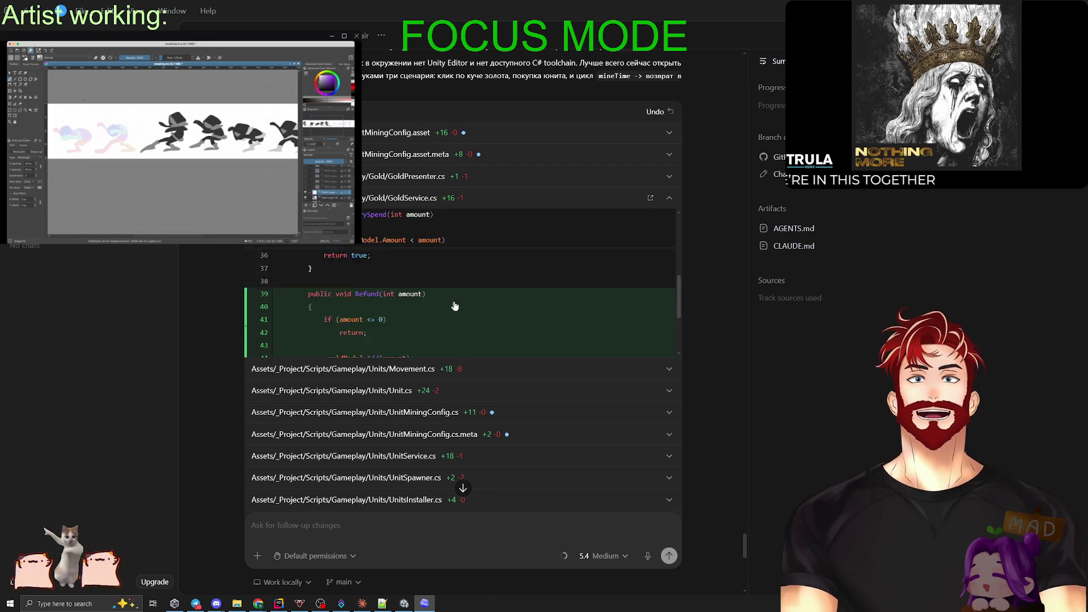
pyautogui.click(669, 198)
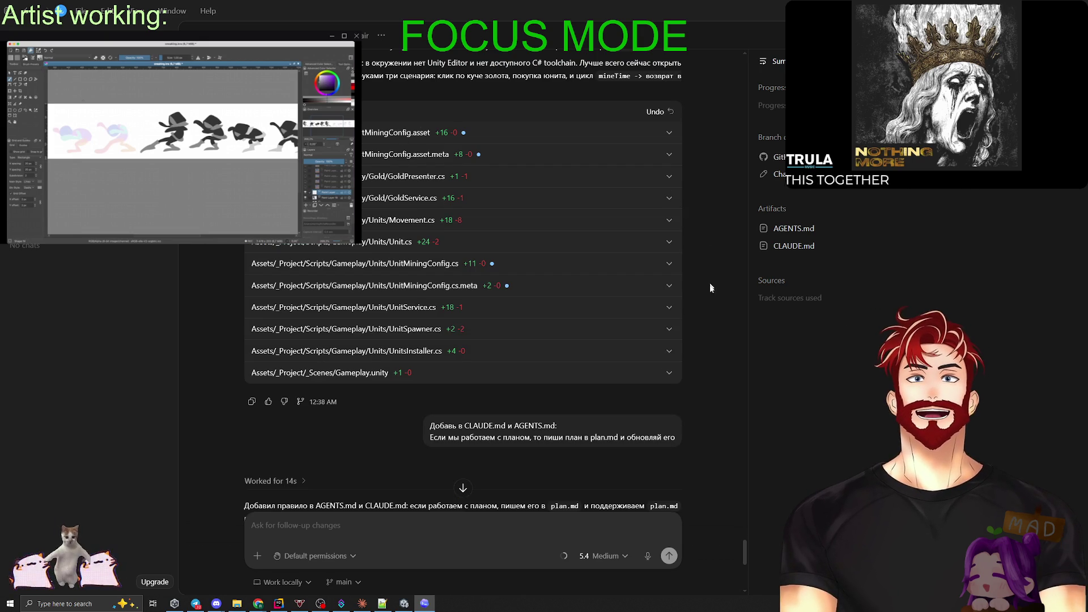
pyautogui.click(278, 602)
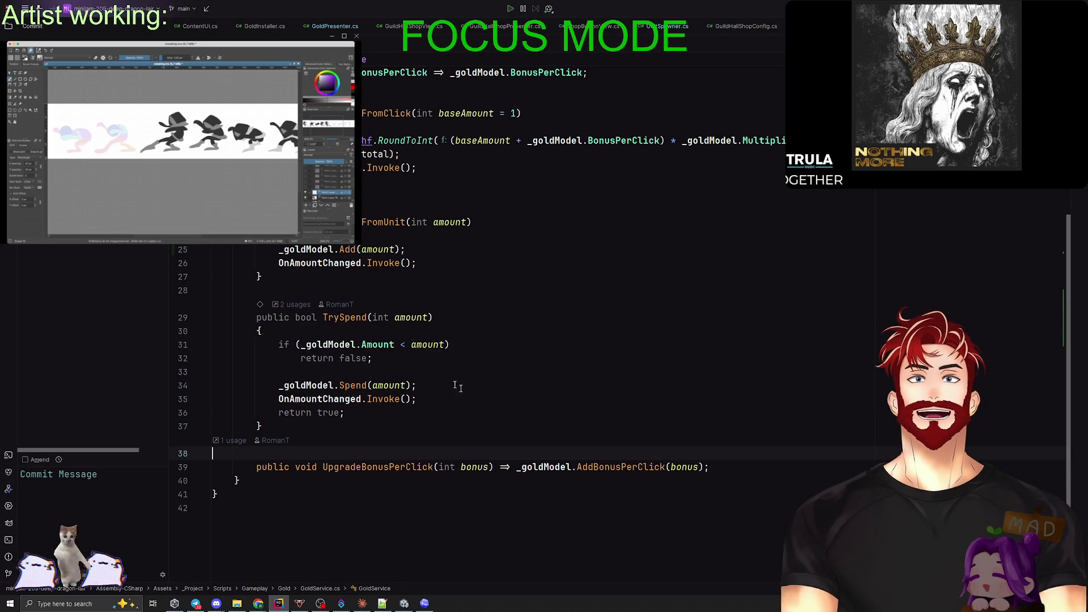
# Add the unversioned files to VCS and step through the GoldPresenter.cs and GoldService.cs diffs to Movement.cs.
pyautogui.click(48, 170)
pyautogui.rightClick(48, 170)
pyautogui.click(84, 247)
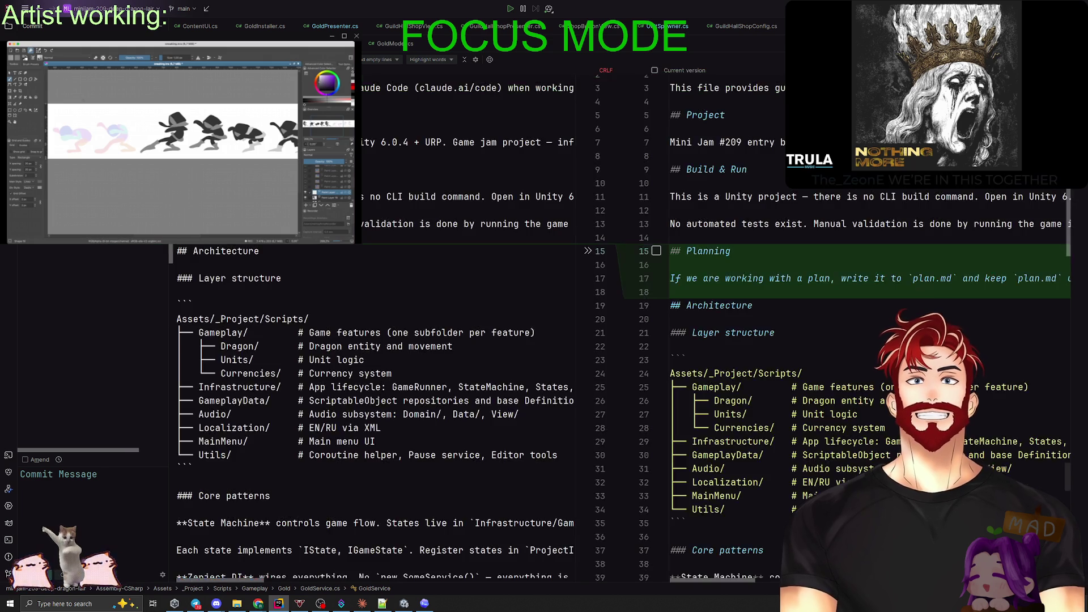
pyautogui.press('Down')
pyautogui.press('Down')
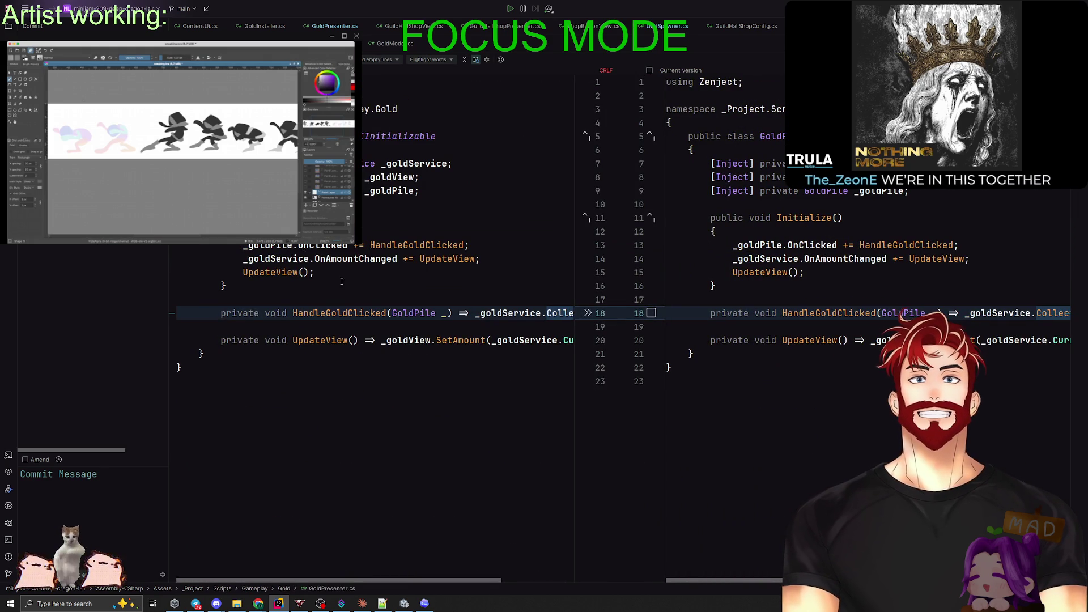
pyautogui.press('Down')
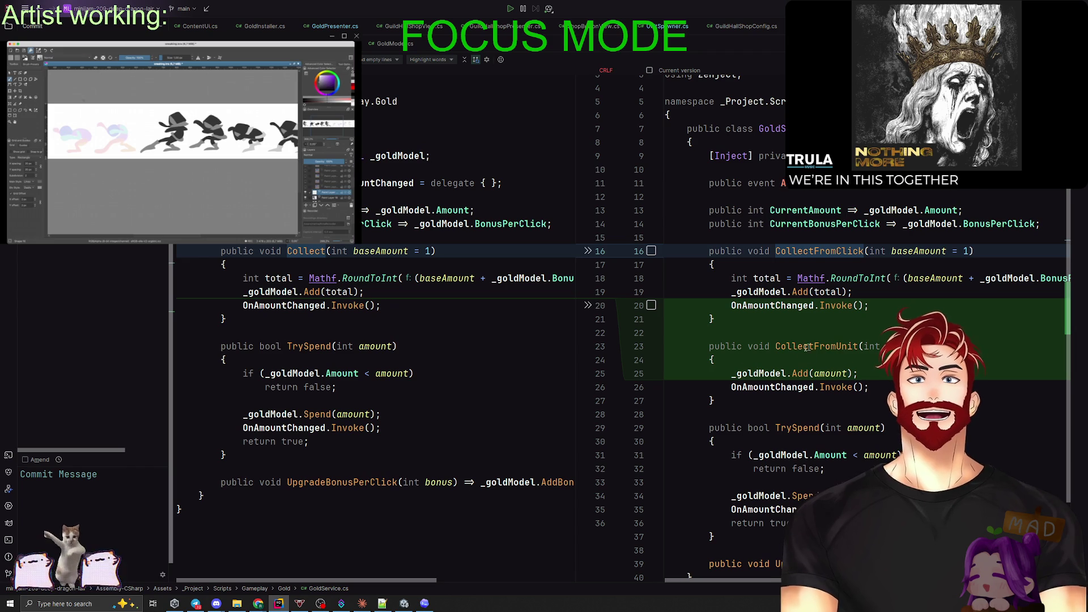
pyautogui.press('Down')
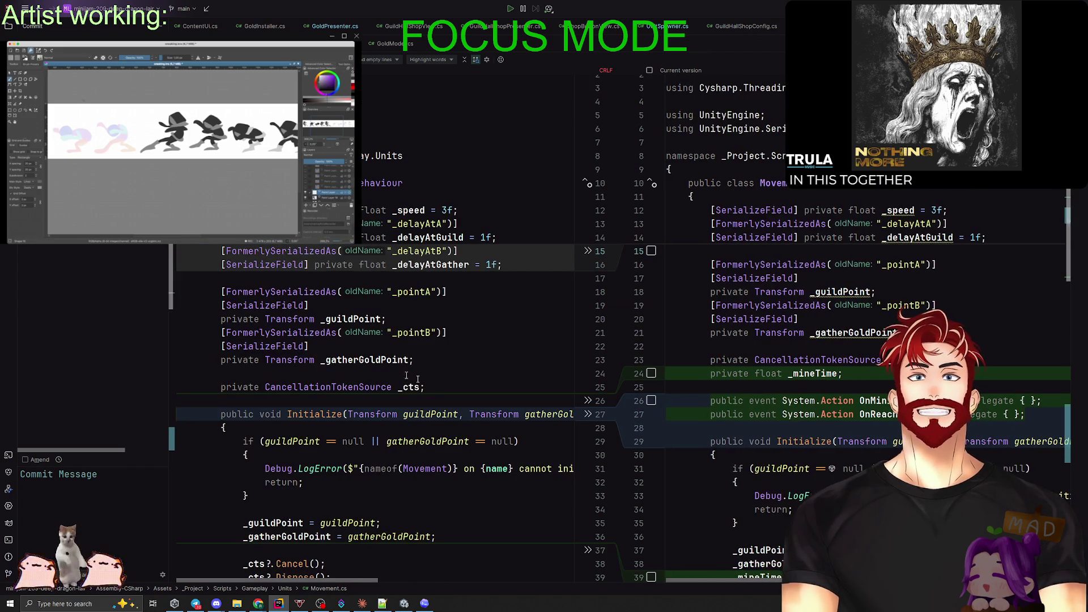
# Delete the FormerlySerializedAs lines above _delayAtA, _pointA and _pointB in the editable Movement.cs pane.
pyautogui.click(470, 250)
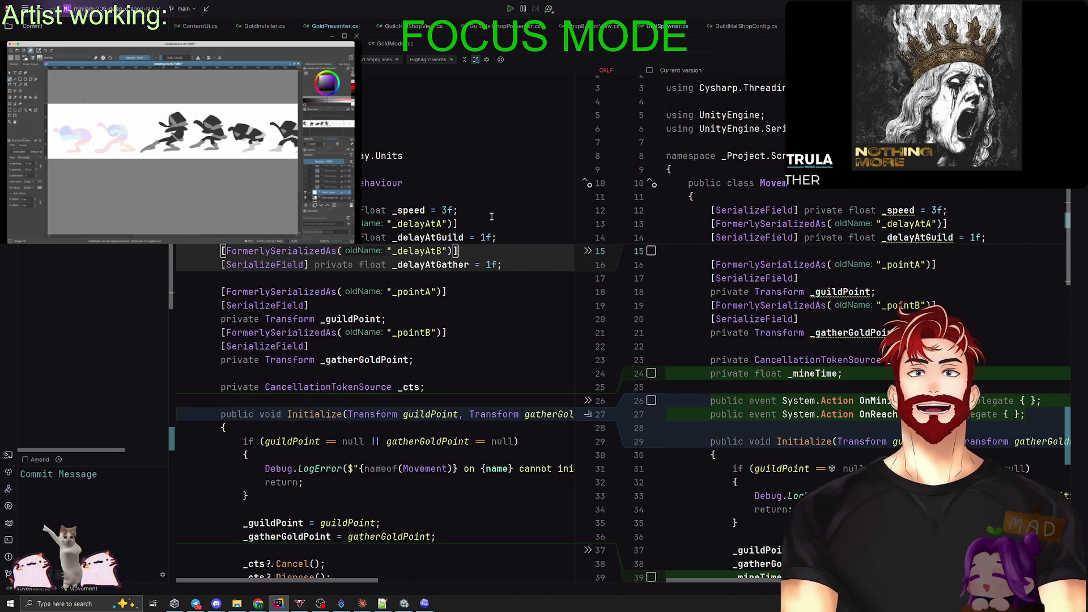
pyautogui.press('BackSpace')
pyautogui.click(470, 203)
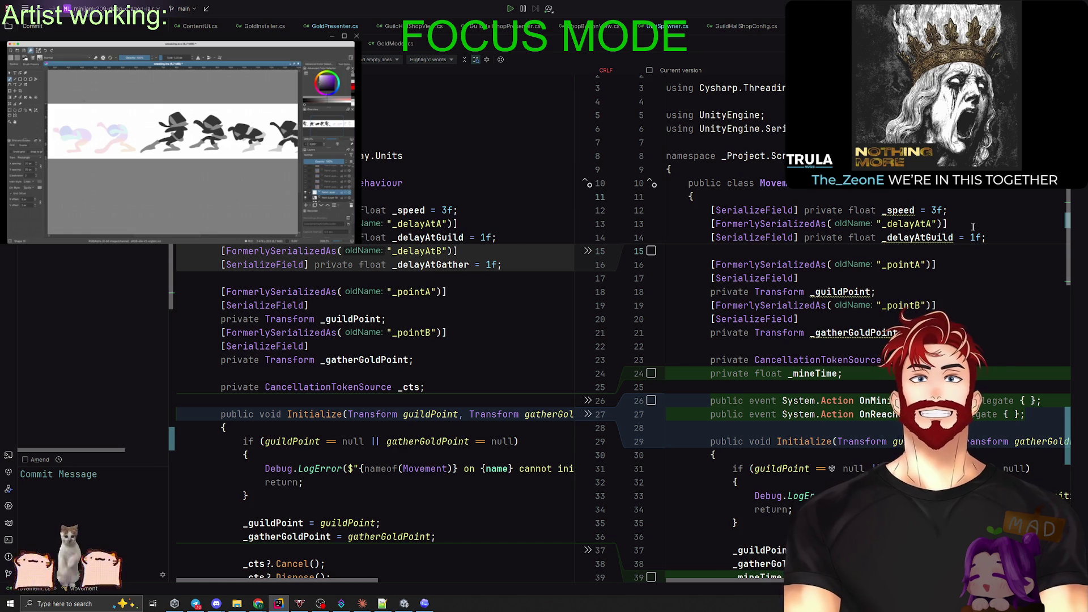
pyautogui.hotkey('ctrl', 'y')
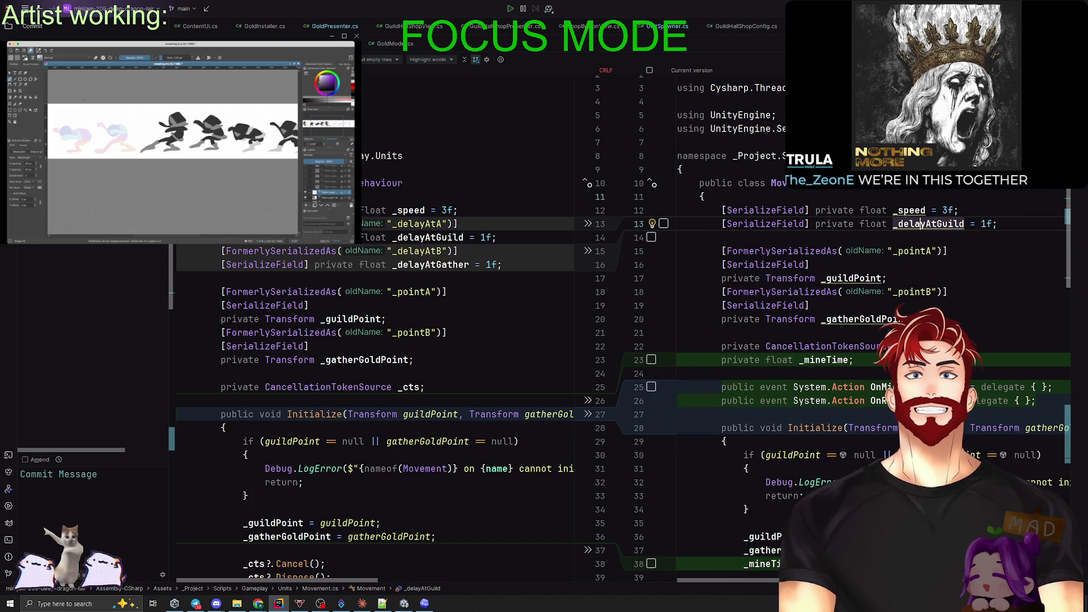
pyautogui.hotkey('ctrl', 'z')
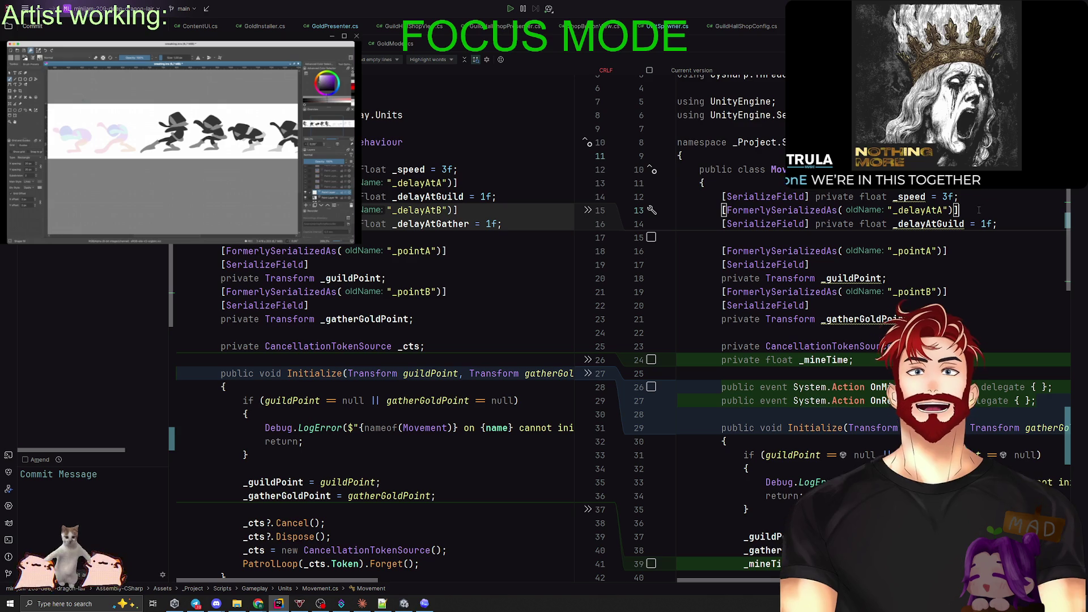
pyautogui.hotkey('ctrl', 'y')
pyautogui.click(961, 237)
pyautogui.hotkey('ctrl', 'y')
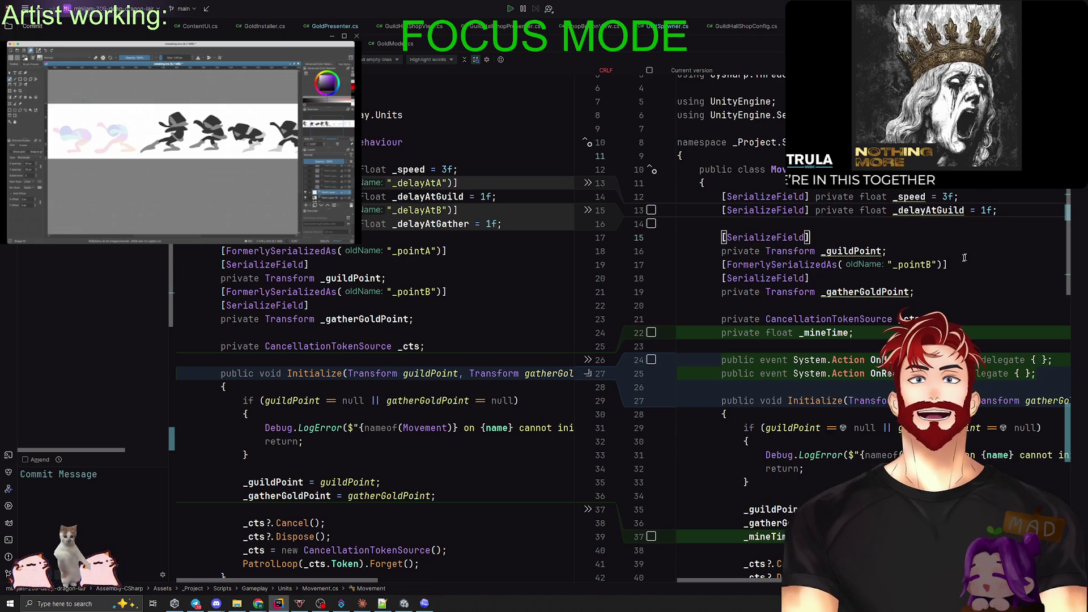
pyautogui.click(959, 264)
pyautogui.hotkey('ctrl', 'y')
# Remove SerializeField from _guildPoint and _gatherGoldPoint and delete the blank line between them.
pyautogui.press('Return')
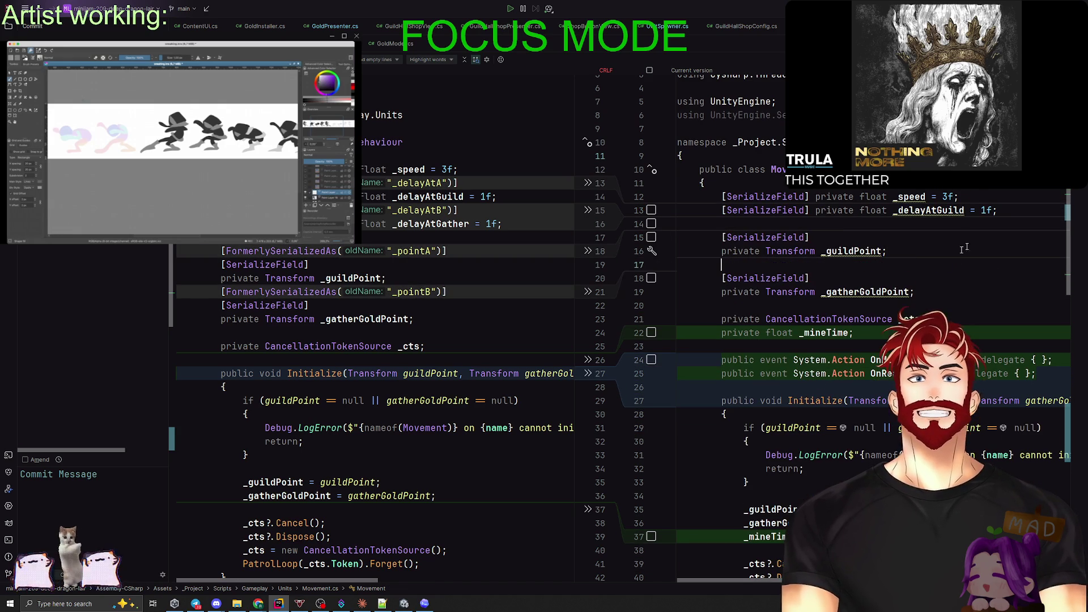
pyautogui.press('Up')
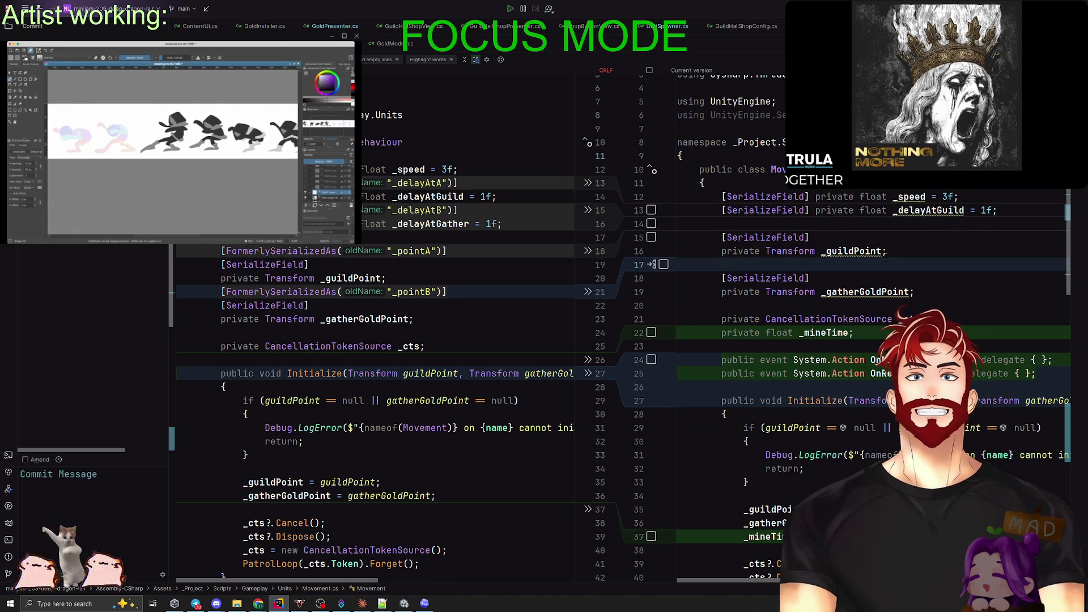
pyautogui.click(840, 237)
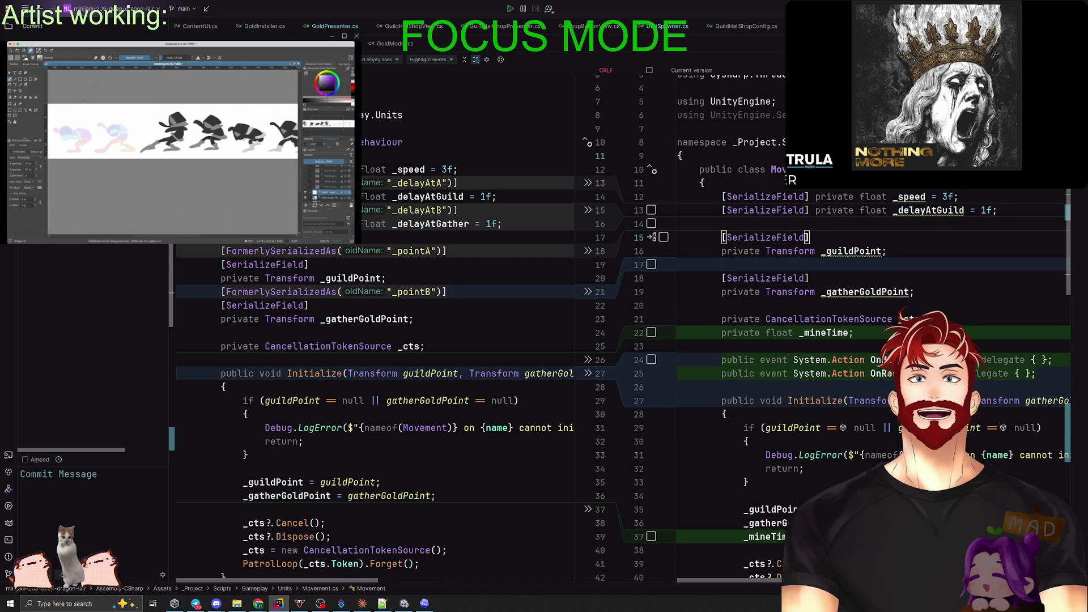
pyautogui.click(881, 292)
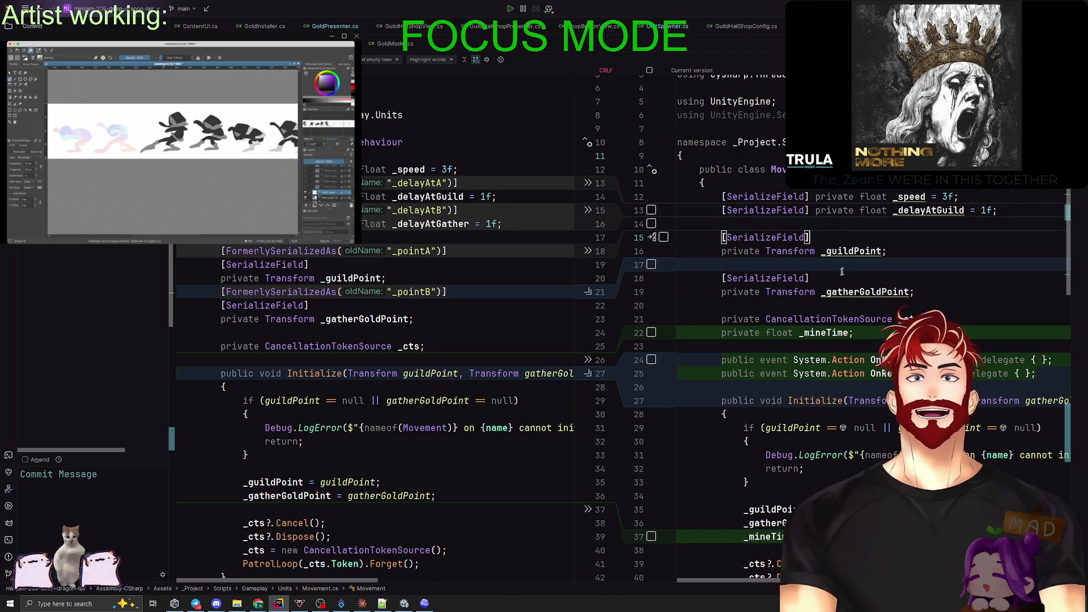
pyautogui.hotkey('ctrl', 'z')
pyautogui.press('Up')
pyautogui.press('Home')
pyautogui.press('Delete')
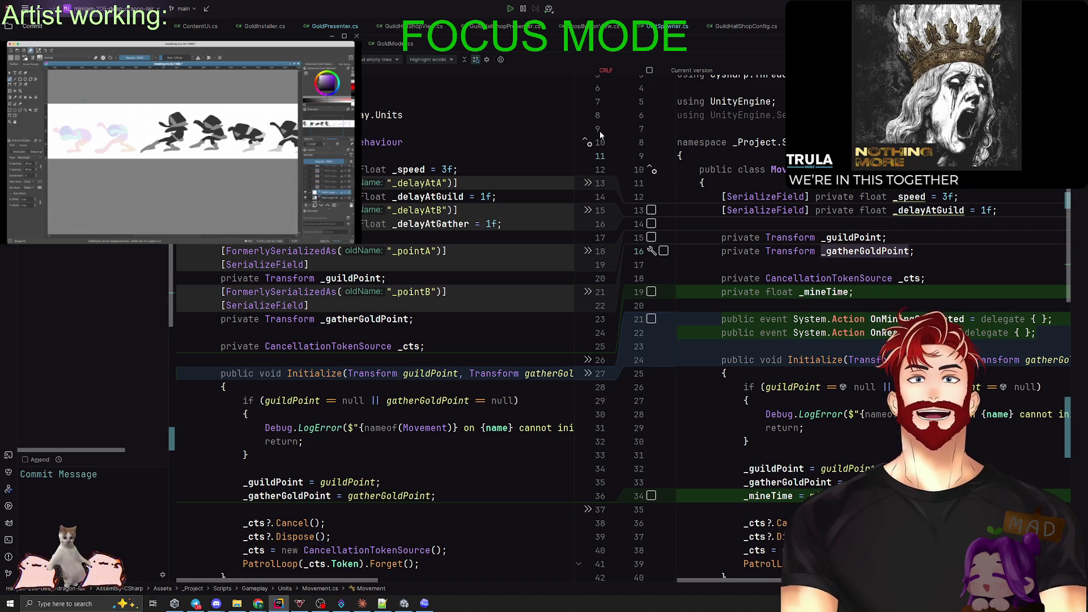
pyautogui.click(25, 8)
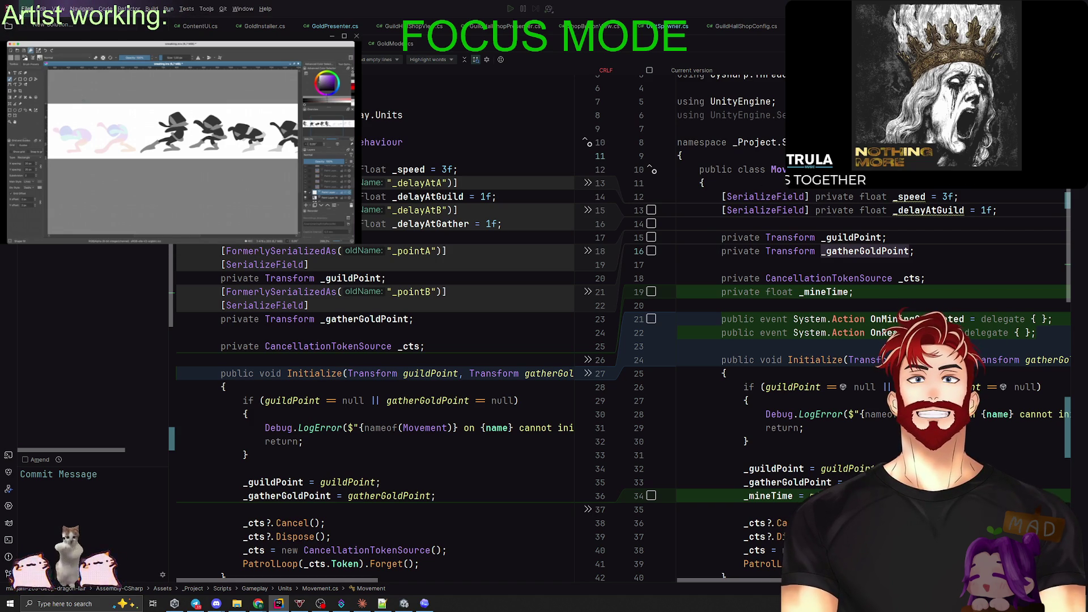